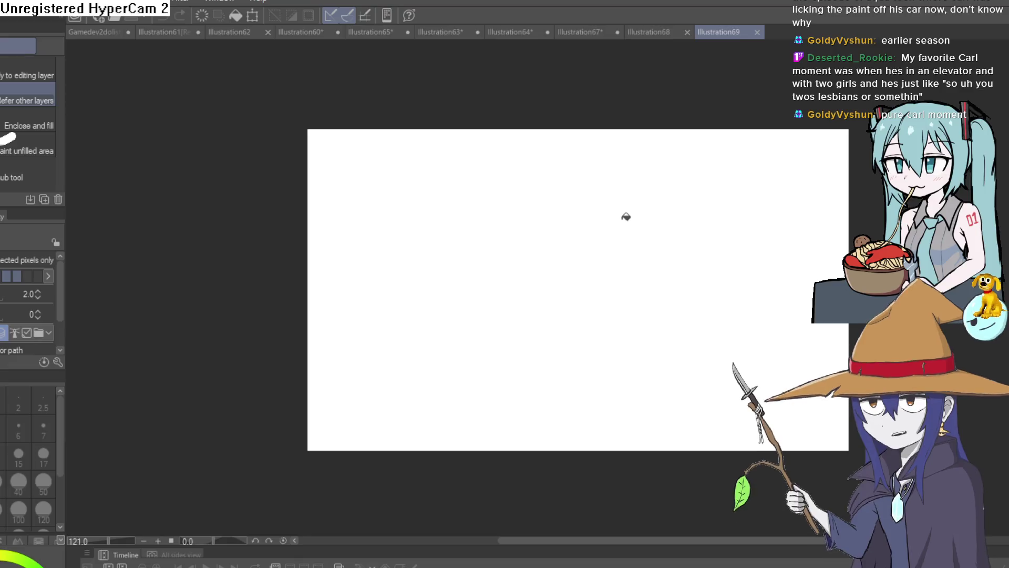
# - Zoom into the blank canvas, switch from fill to the pen, and undo the accidental black fill
pyautogui.moveTo(626, 216)
pyautogui.mouseDown()
pyautogui.moveTo(590, 277)
pyautogui.moveTo(500, 239)
pyautogui.mouseUp()
pyautogui.moveTo(471, 279)
pyautogui.mouseDown()
pyautogui.moveTo(642, 251)
pyautogui.moveTo(608, 324)
pyautogui.moveTo(607, 306)
pyautogui.mouseUp()
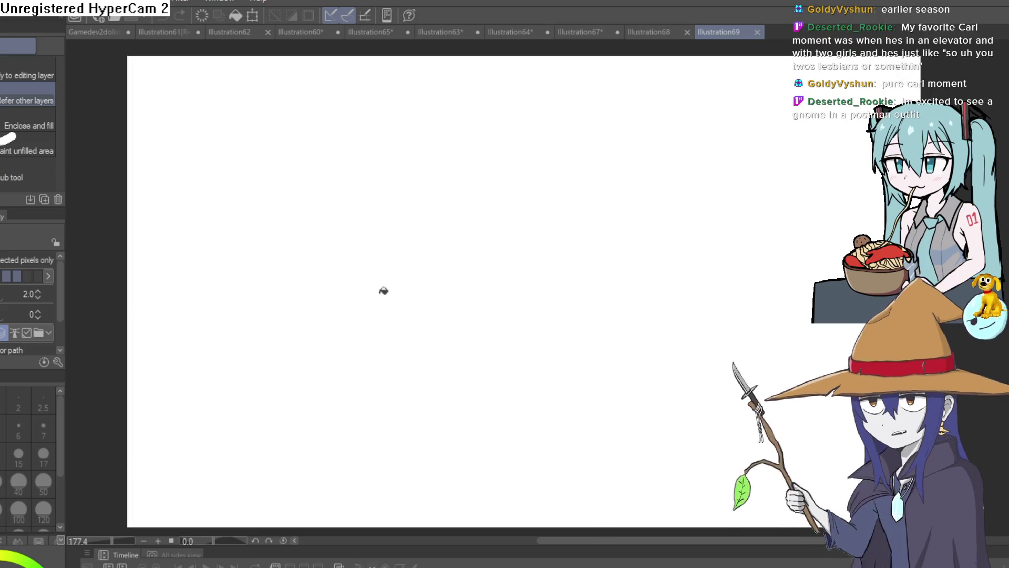
pyautogui.click(486, 295)
pyautogui.hotkey('ctrl', 'z')
# - Draw a test zigzag with the pixel marker pen, then undo it
pyautogui.press('p')
pyautogui.moveTo(434, 287)
pyautogui.mouseDown()
pyautogui.moveTo(428, 326)
pyautogui.moveTo(608, 315)
pyautogui.mouseUp()
pyautogui.hotkey('ctrl', 'z')
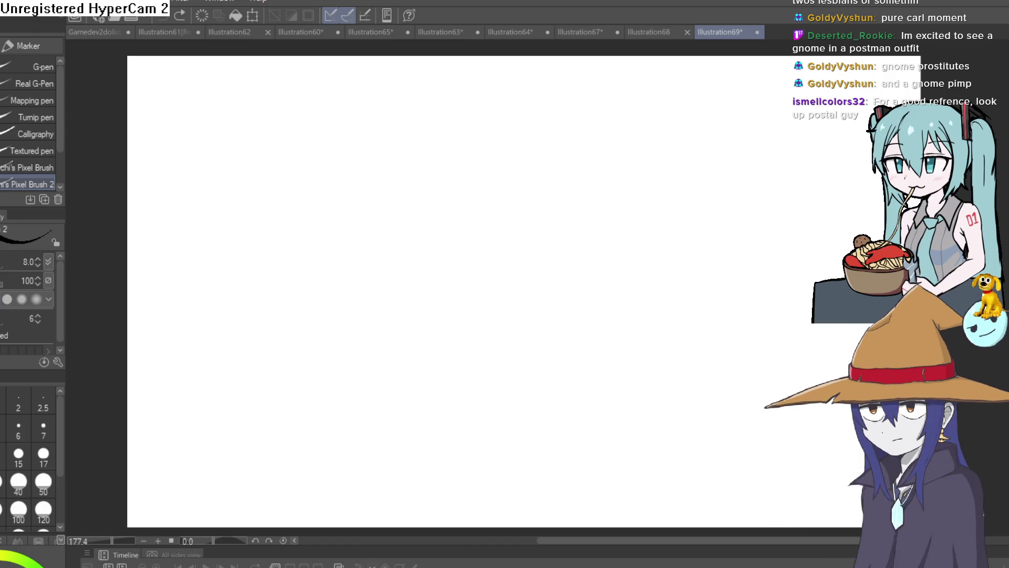
# - Switch to Construct 3 and pan and zoom around the groundfloor2 office layout to view the characters
pyautogui.hotkey('alt', 'Tab')
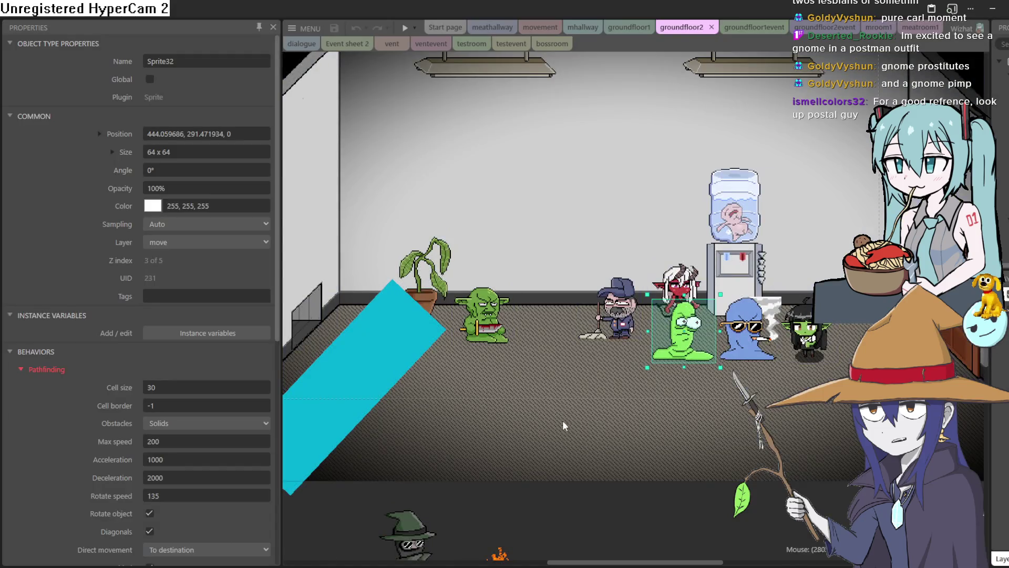
pyautogui.moveTo(740, 322)
pyautogui.mouseDown()
pyautogui.moveTo(656, 357)
pyautogui.moveTo(498, 345)
pyautogui.mouseUp()
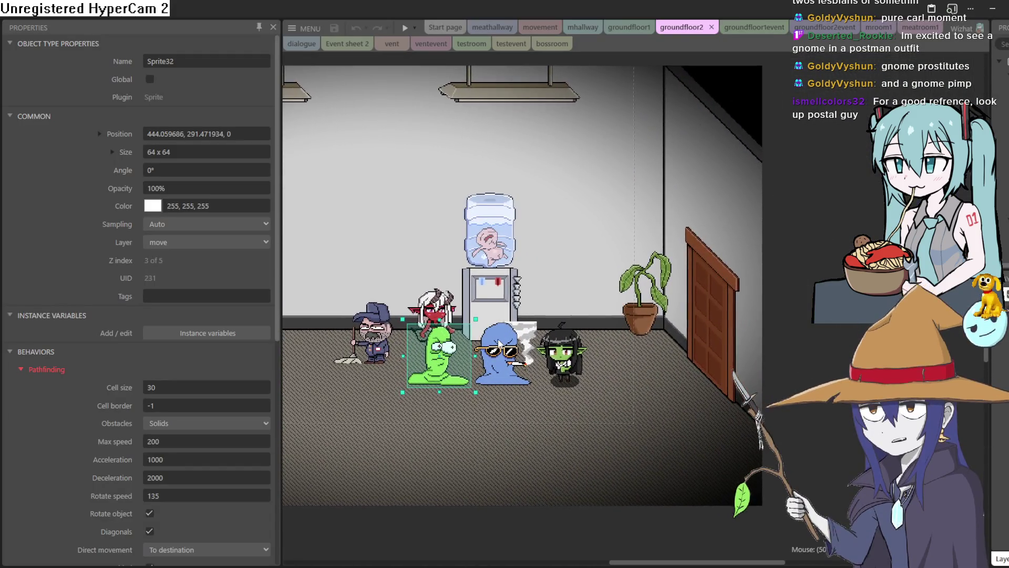
pyautogui.scroll(5, 557, 351)
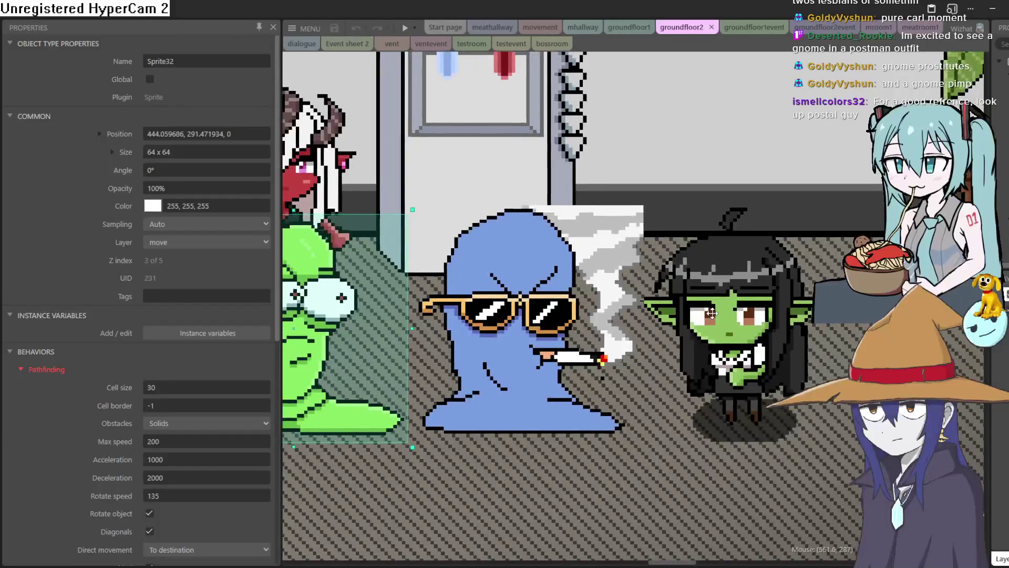
pyautogui.scroll(-10, 624, 364)
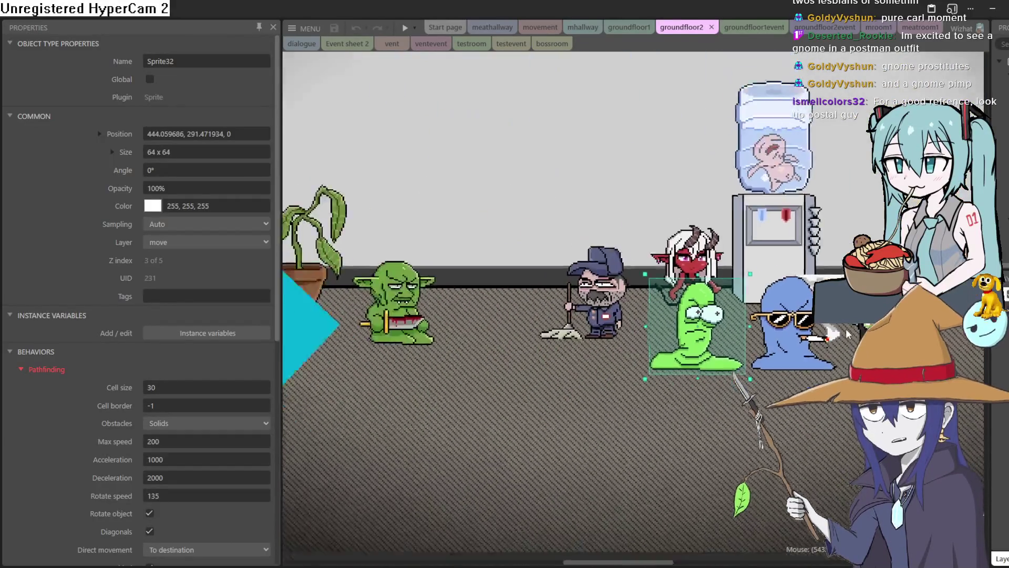
pyautogui.scroll(-4, 596, 298)
pyautogui.scroll(2, 596, 299)
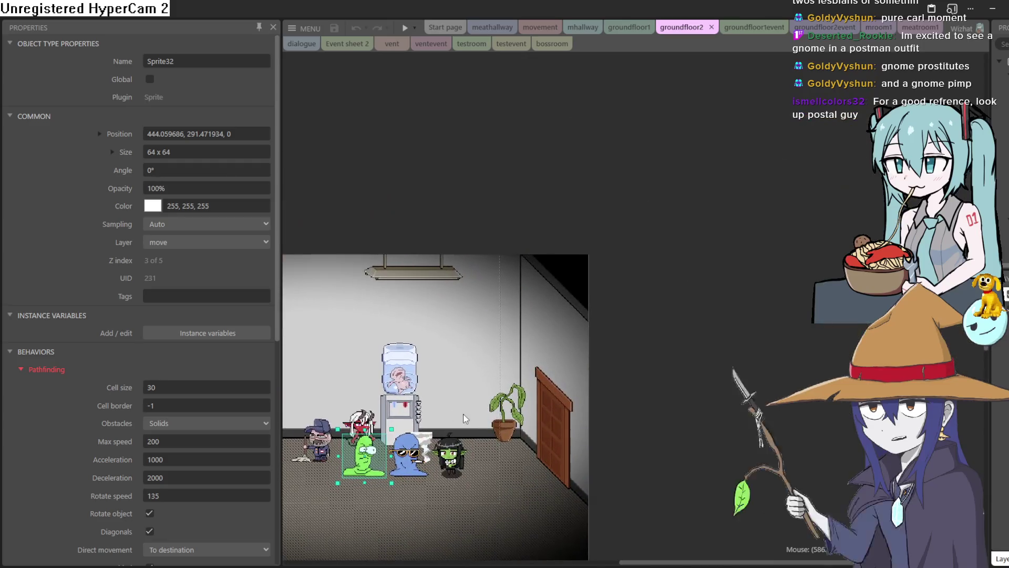
pyautogui.scroll(2, 596, 298)
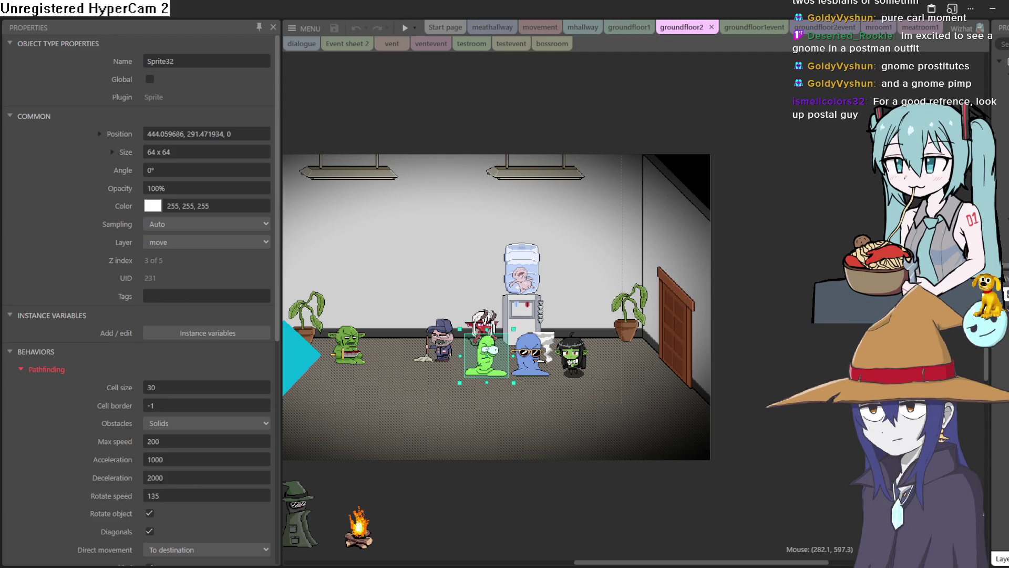
# - Zoom and pan around the gobboflat room drawing to bring the window above the sink into view
pyautogui.press('e')
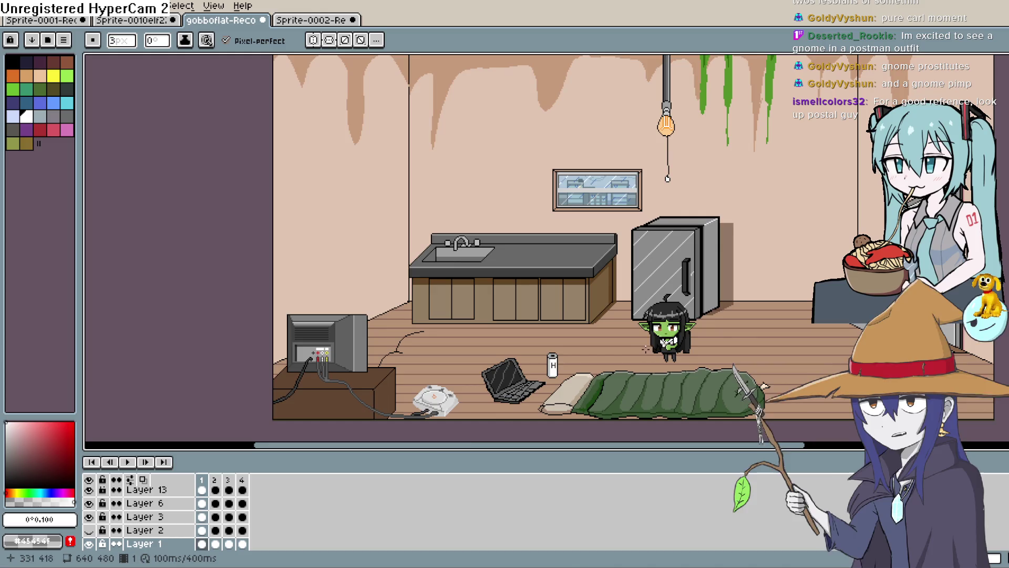
pyautogui.scroll(3, 690, 349)
pyautogui.scroll(-3, 631, 315)
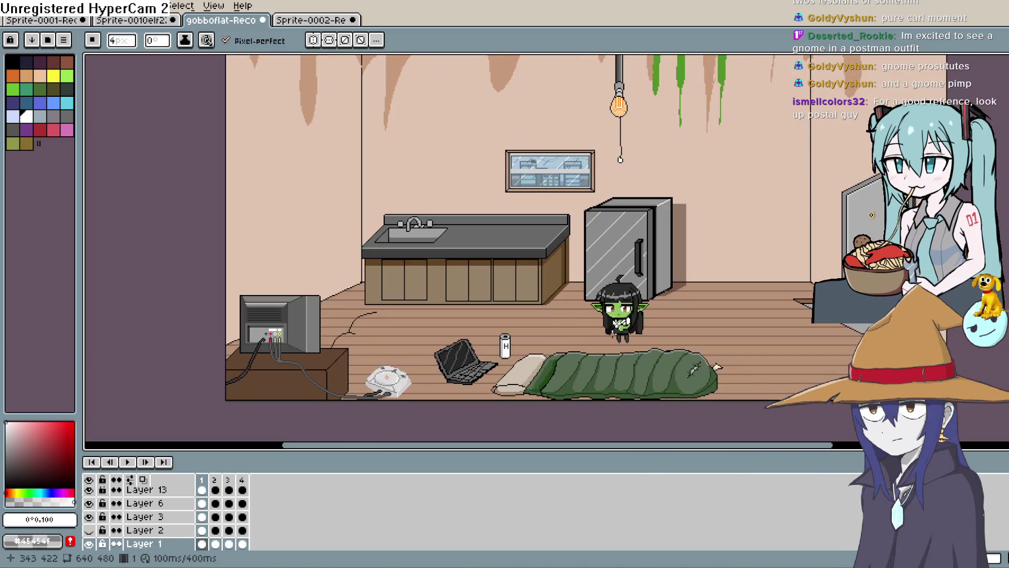
pyautogui.hscroll(-5, 557, 331)
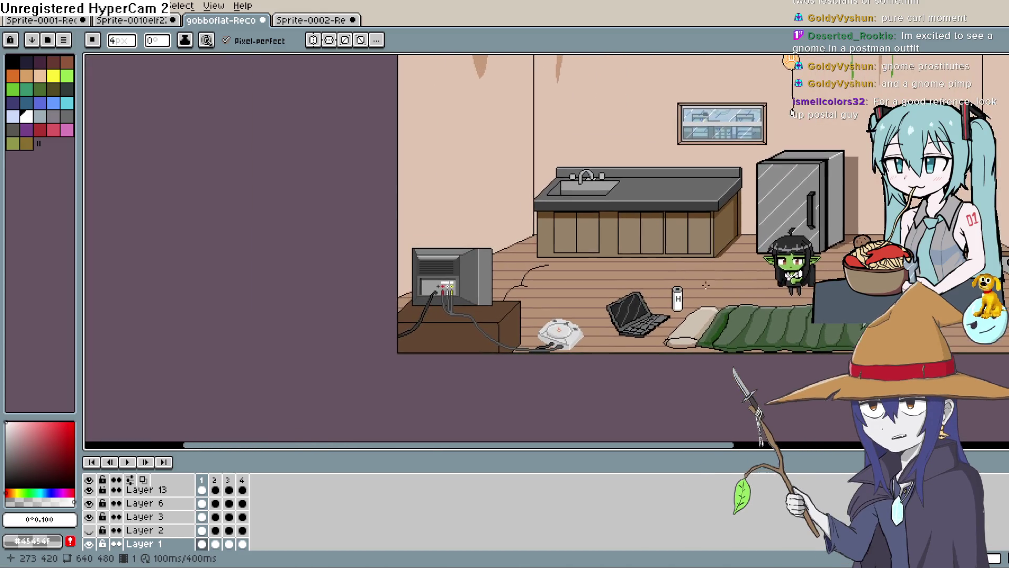
pyautogui.scroll(2, 580, 346)
pyautogui.hscroll(5, 580, 347)
pyautogui.scroll(10, 584, 336)
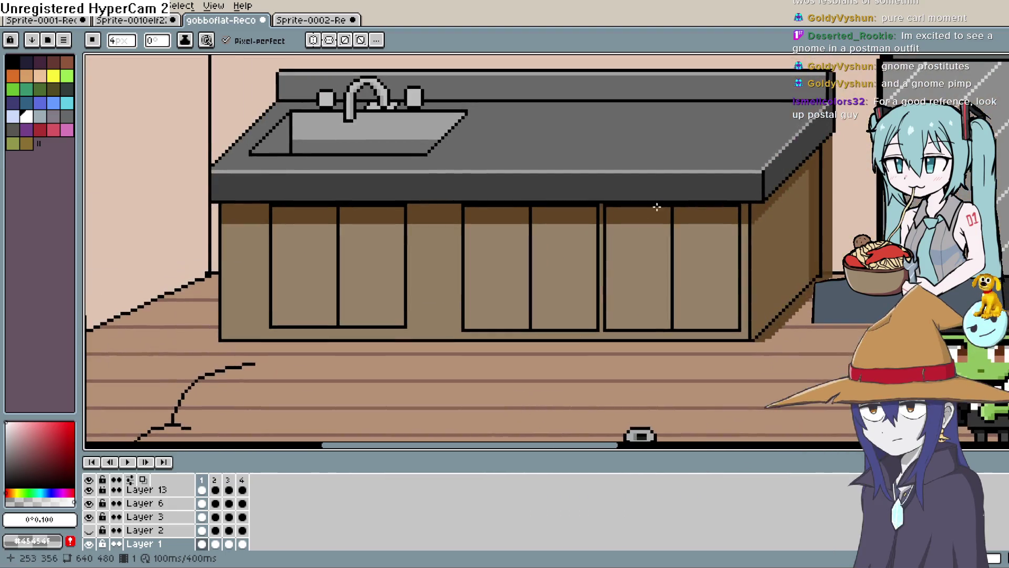
pyautogui.hscroll(3, 587, 328)
pyautogui.moveTo(587, 328); pyautogui.dragTo(503, 403)
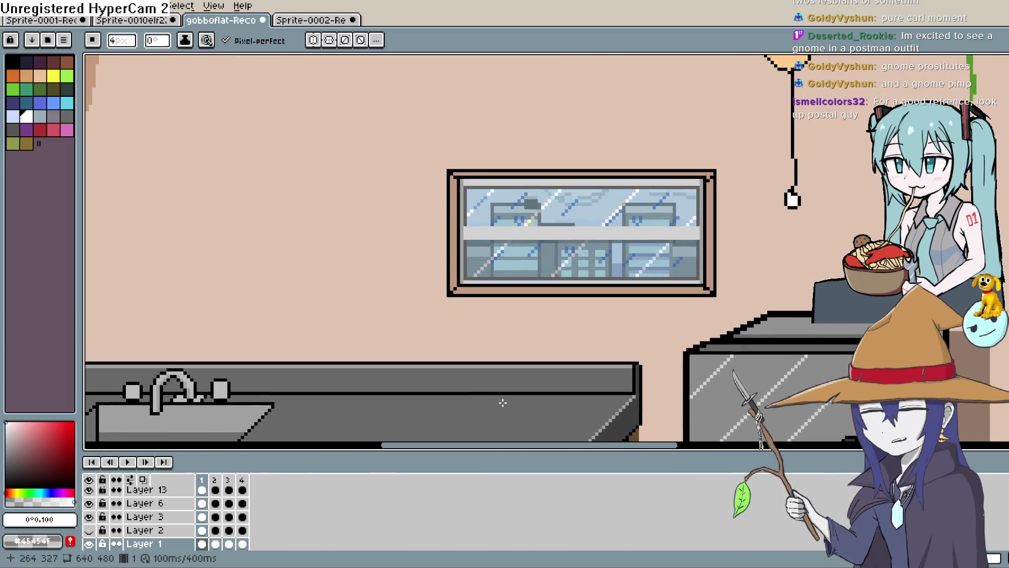
# - Play the four-frame animation and zoom around the room, panning across the green ceiling slime drips
pyautogui.click(128, 462)
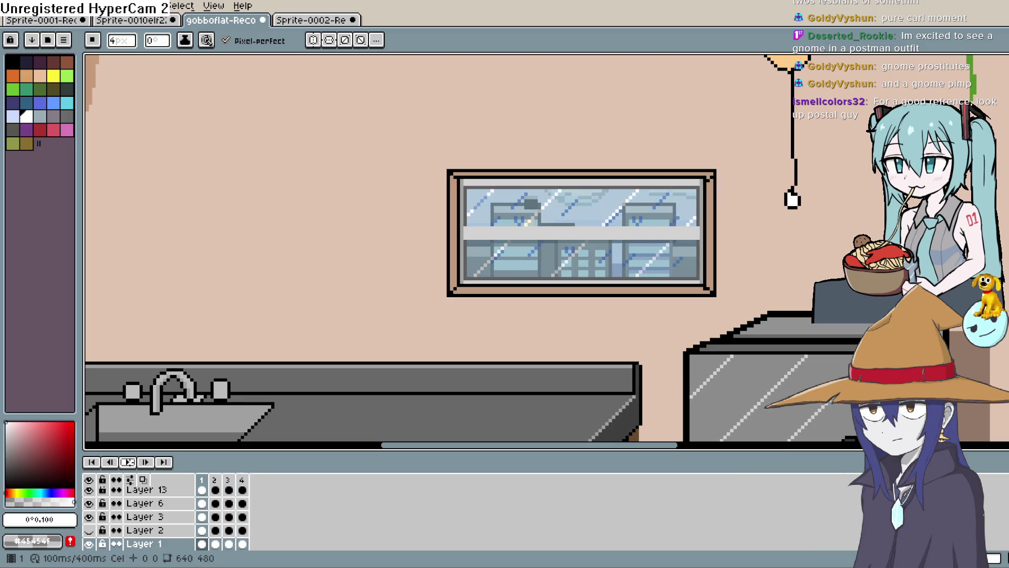
pyautogui.scroll(-2, 659, 220)
pyautogui.scroll(5, 513, 284)
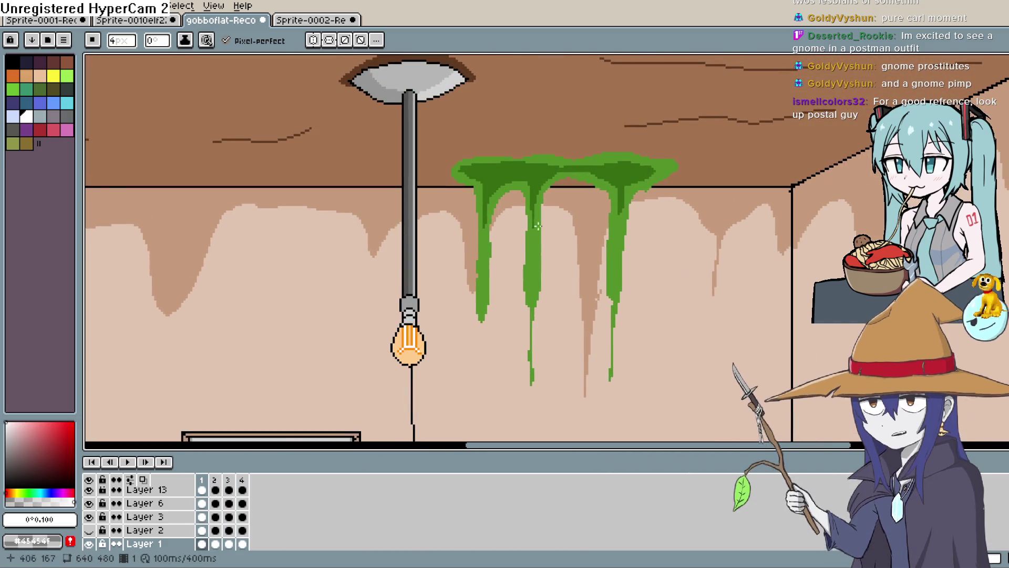
pyautogui.scroll(3, 513, 283)
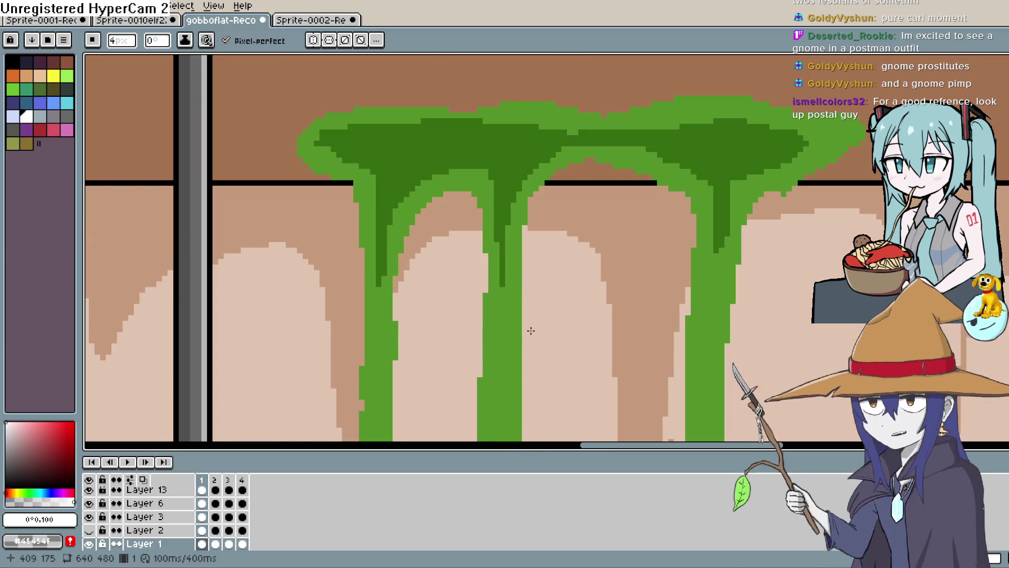
pyautogui.moveTo(529, 331); pyautogui.dragTo(520, 226)
pyautogui.scroll(-2, 520, 227)
pyautogui.scroll(-5, 512, 237)
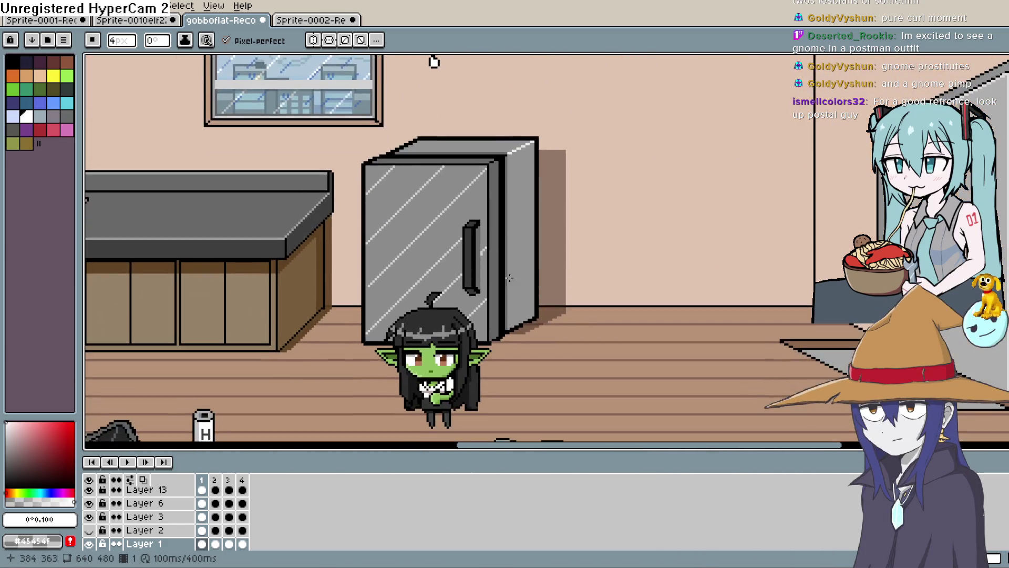
pyautogui.scroll(-1, 506, 203)
pyautogui.scroll(-1, 421, 307)
pyautogui.scroll(2, 597, 260)
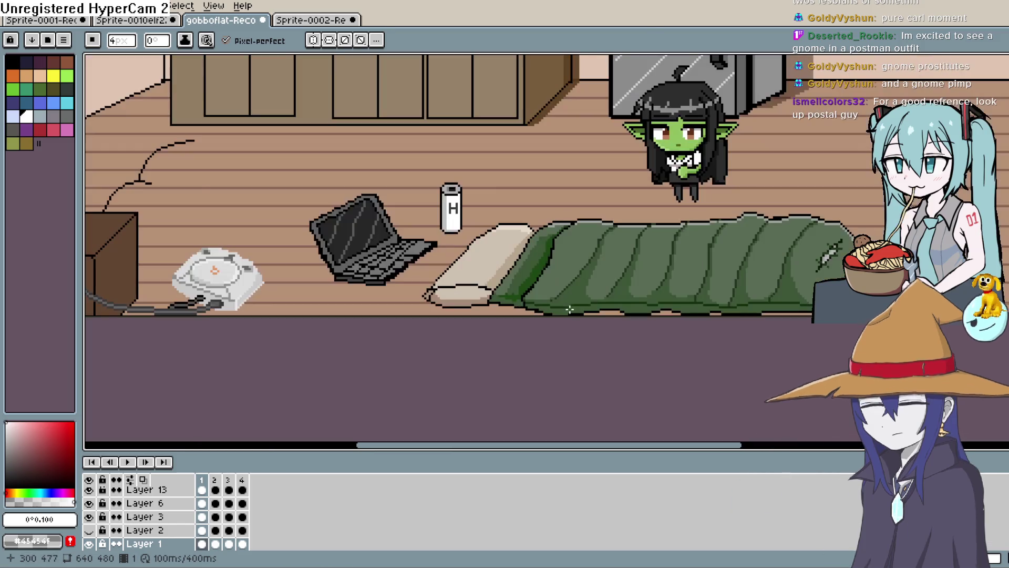
pyautogui.scroll(-1, 597, 260)
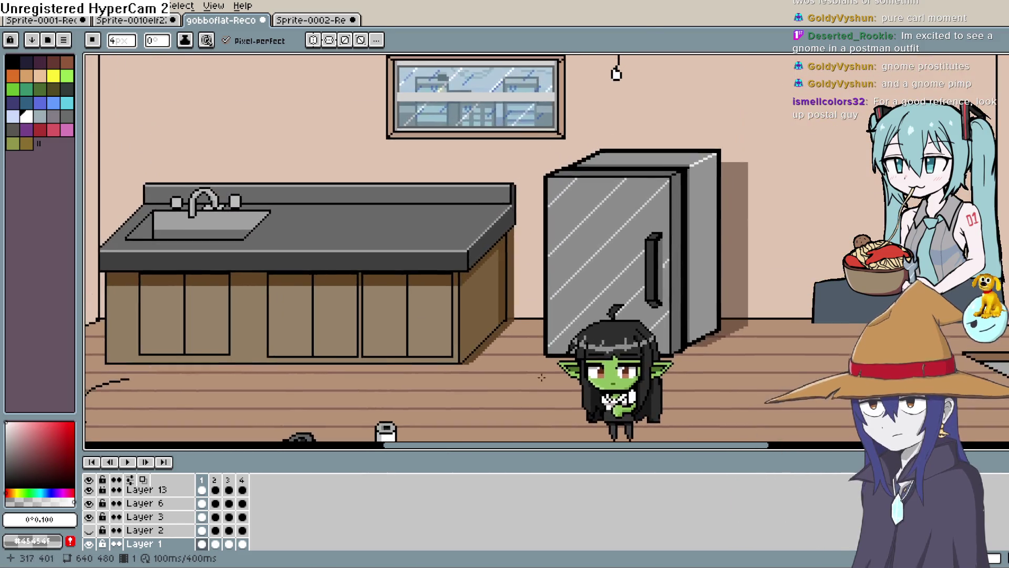
pyautogui.scroll(-1, 550, 287)
pyautogui.scroll(4, 544, 268)
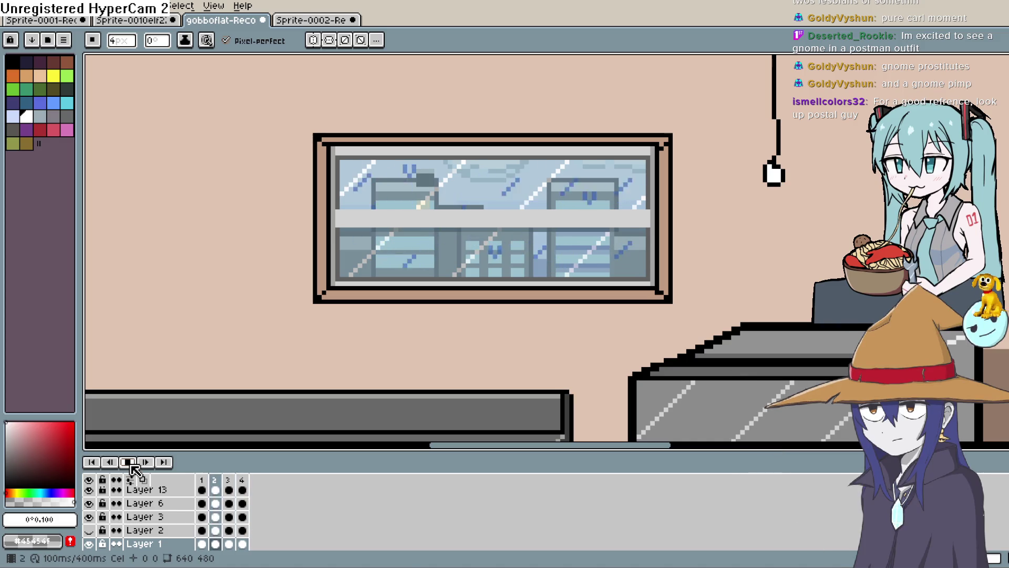
# - Stop playback and pan around to the fridge, kitchen, floor, laptop and sleeping bag
pyautogui.click(128, 462)
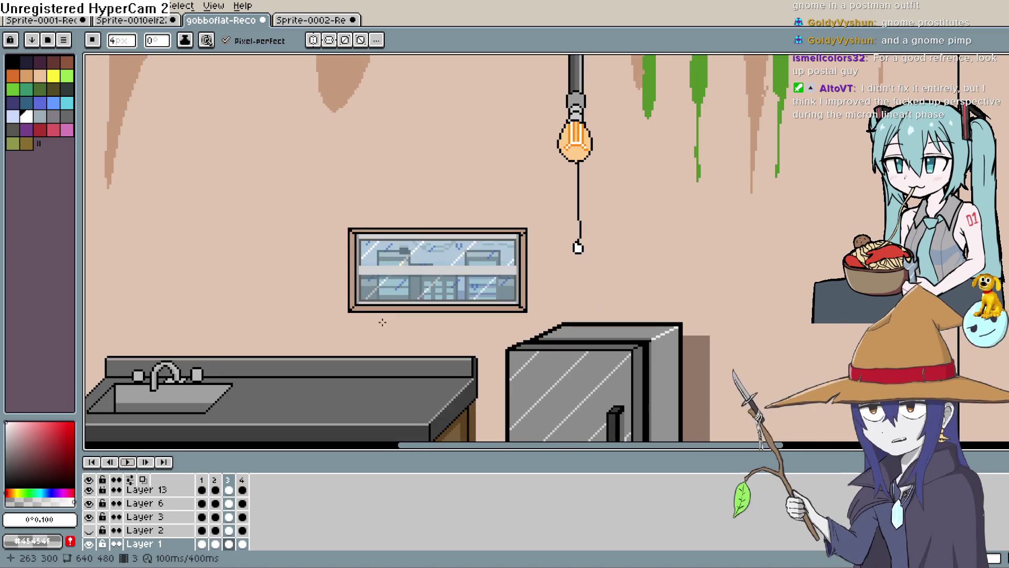
pyautogui.scroll(-6, 384, 315)
pyautogui.moveTo(546, 356); pyautogui.dragTo(581, 248)
pyautogui.scroll(3, 552, 236)
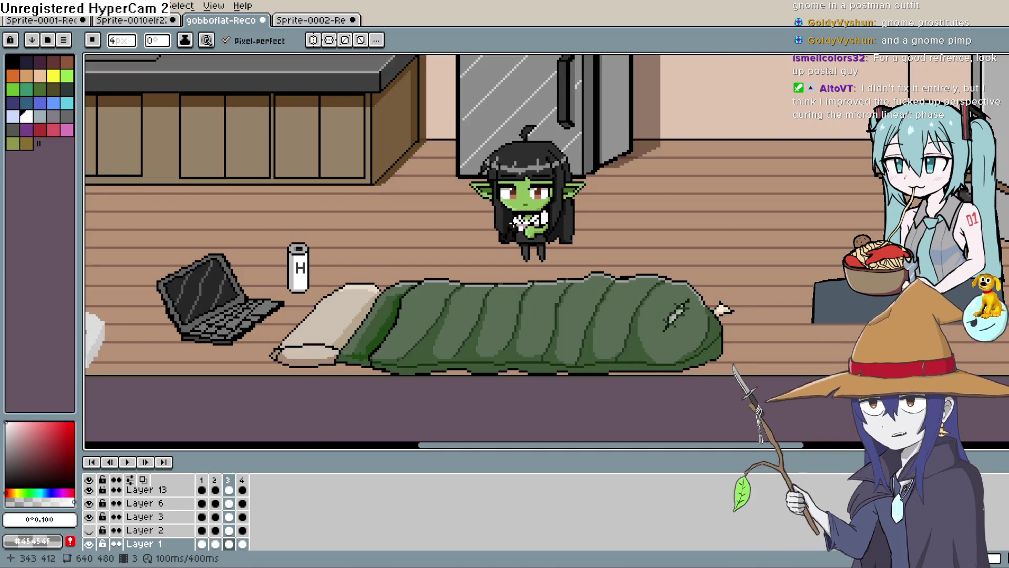
pyautogui.scroll(-2, 514, 219)
pyautogui.scroll(2, 514, 220)
pyautogui.moveTo(513, 220)
pyautogui.mouseDown()
pyautogui.moveTo(505, 320)
pyautogui.moveTo(544, 387)
pyautogui.mouseUp()
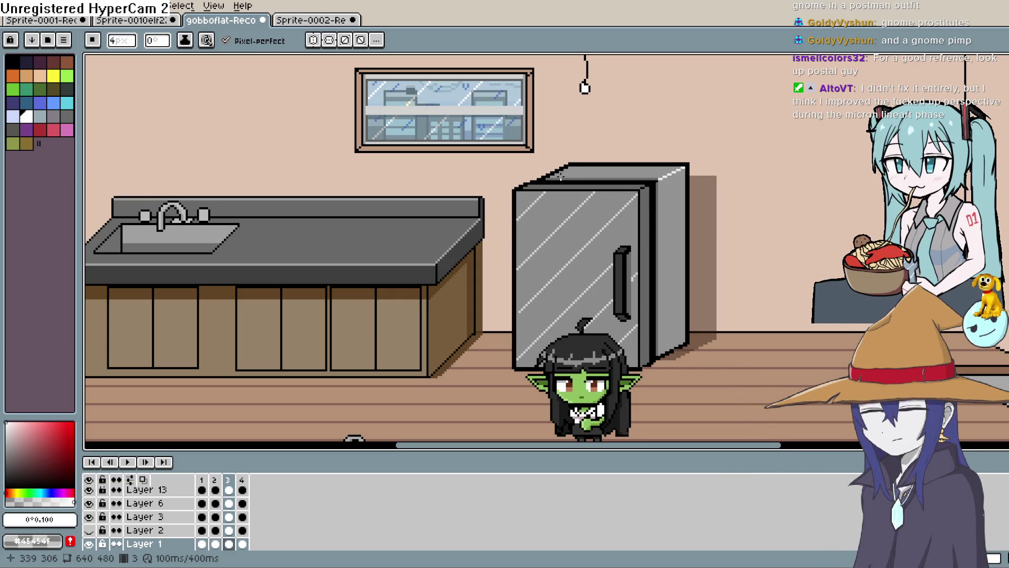
pyautogui.moveTo(544, 194); pyautogui.dragTo(545, 60)
# - Zoom in and out around the room, pan toward the ceiling, and centre the wall window
pyautogui.scroll(1, 608, 223)
pyautogui.scroll(2, 609, 224)
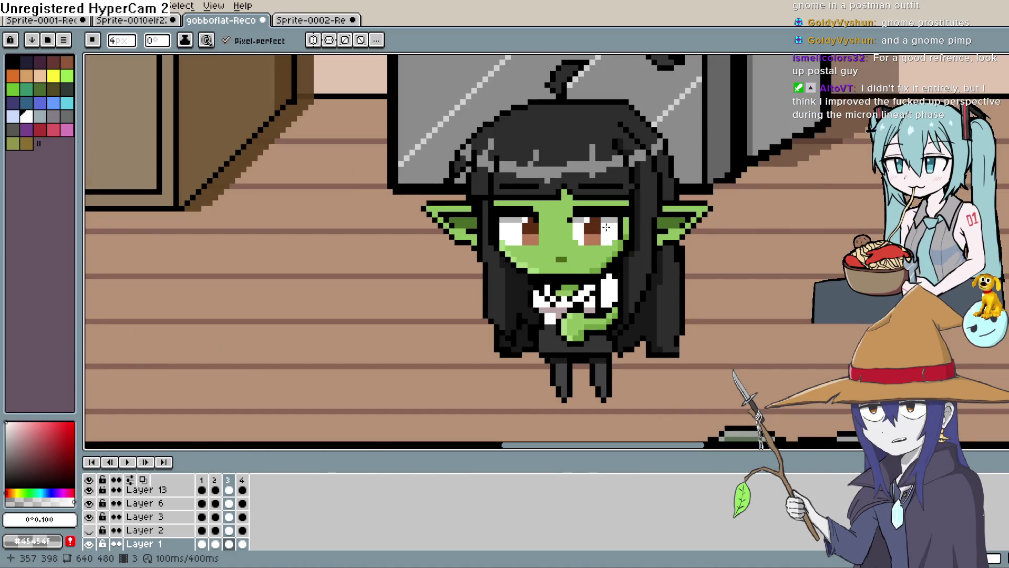
pyautogui.scroll(-2, 606, 227)
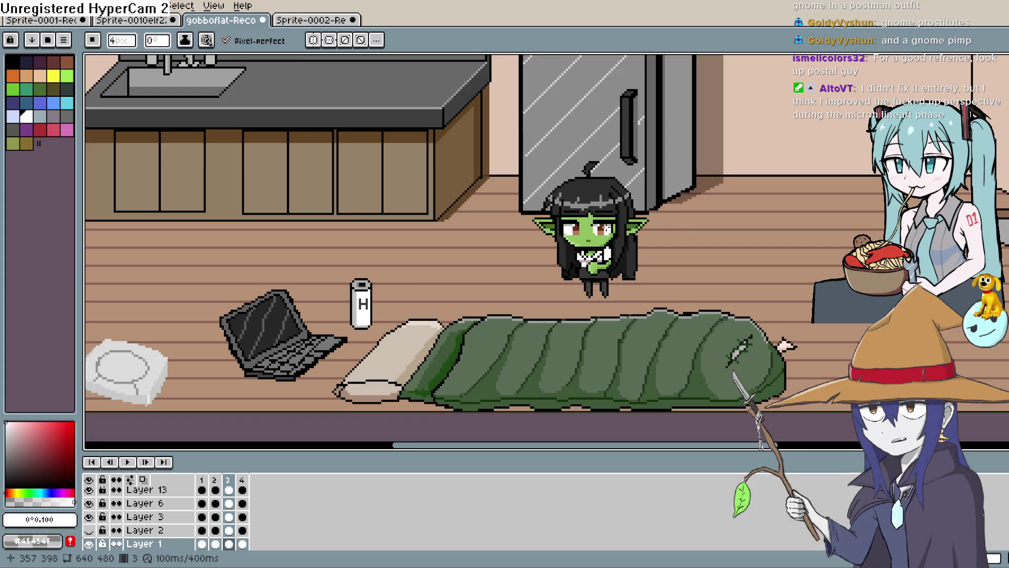
pyautogui.scroll(-2, 606, 227)
pyautogui.moveTo(609, 174)
pyautogui.mouseDown()
pyautogui.moveTo(614, 348)
pyautogui.moveTo(619, 288)
pyautogui.moveTo(602, 296)
pyautogui.mouseUp()
pyautogui.scroll(-1, 601, 299)
pyautogui.scroll(1, 600, 298)
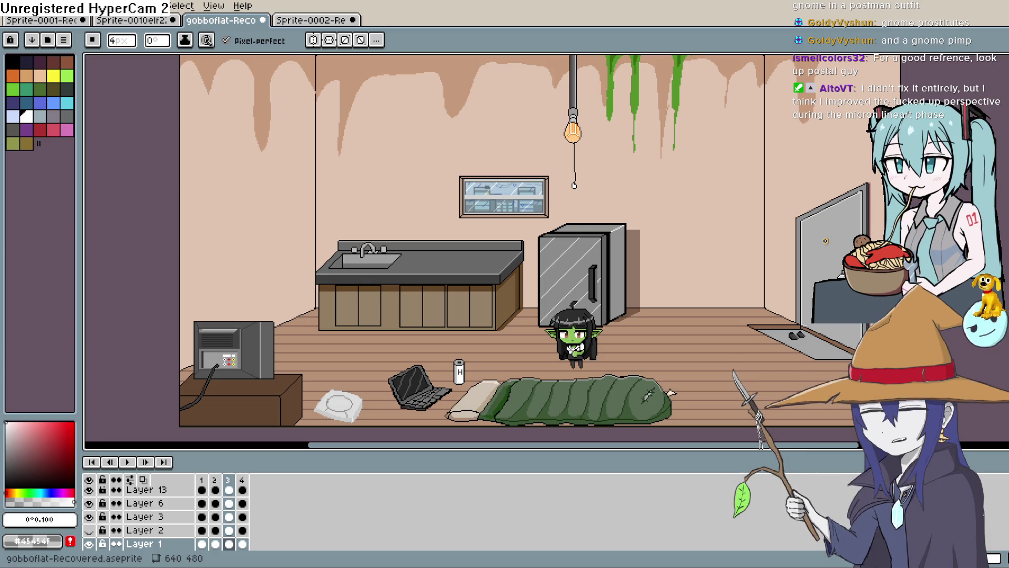
pyautogui.scroll(3, 465, 158)
pyautogui.scroll(-1, 557, 200)
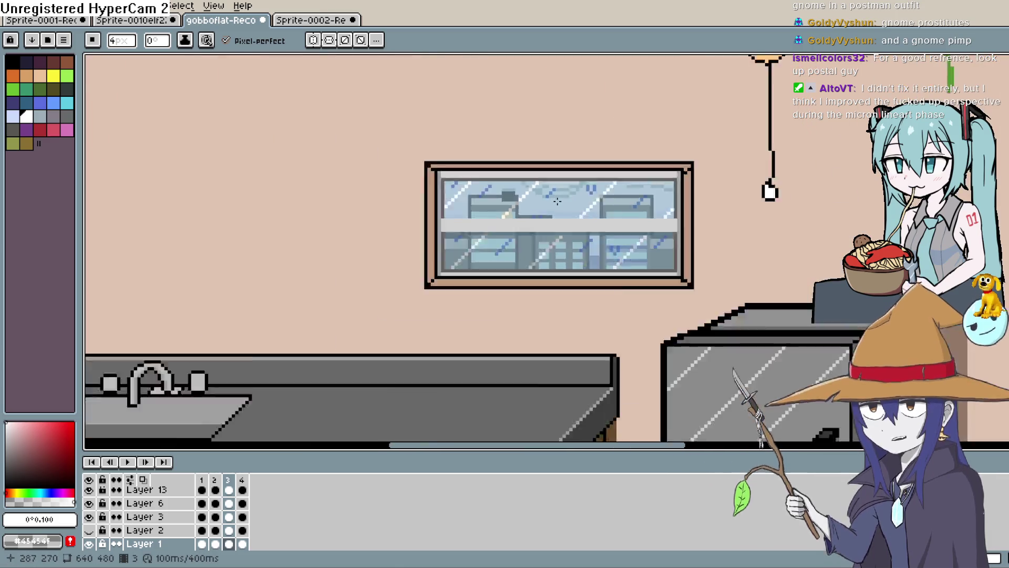
pyautogui.scroll(-2, 557, 201)
pyautogui.scroll(4, 424, 314)
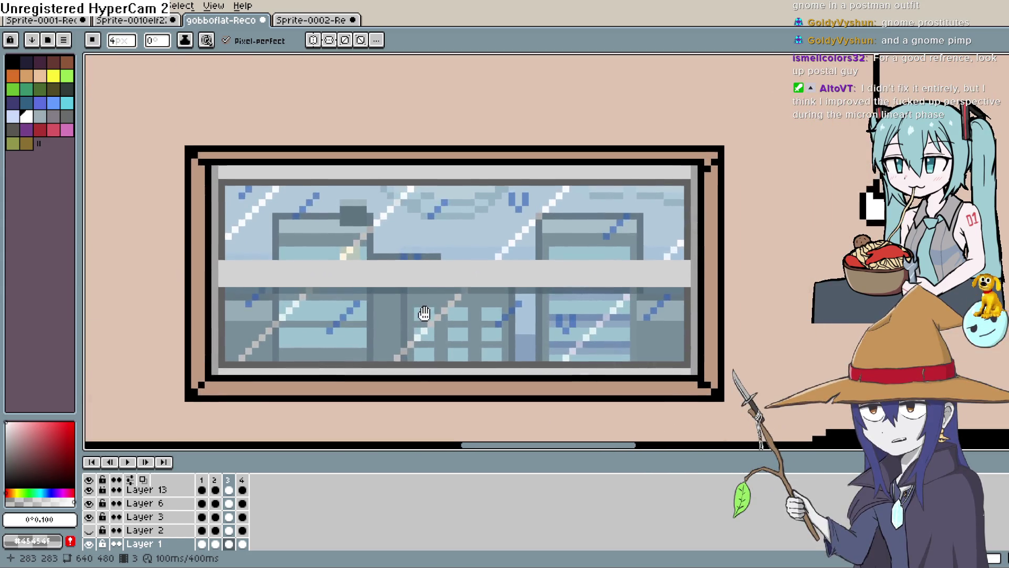
pyautogui.moveTo(424, 313); pyautogui.dragTo(469, 310)
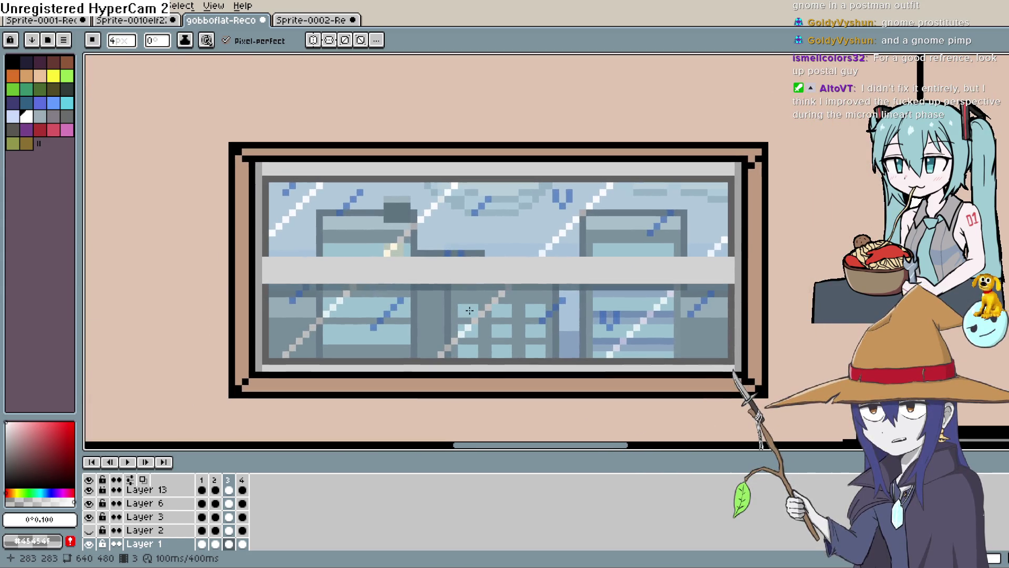
# - Play the animation to watch the window glint, stop it, and zoom back out to the whole room
pyautogui.click(127, 462)
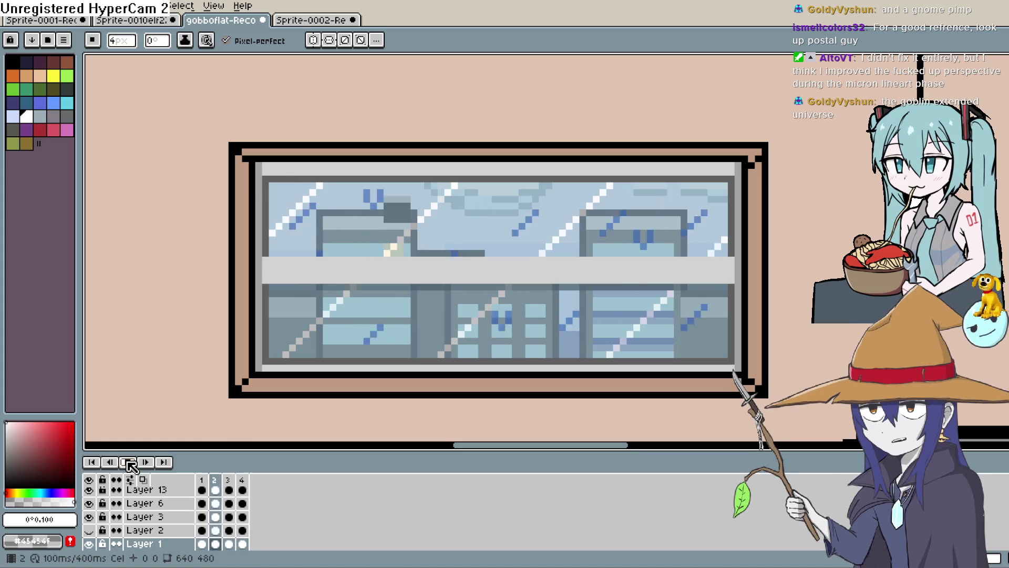
pyautogui.click(130, 465)
pyautogui.scroll(-1, 285, 306)
pyautogui.scroll(-5, 286, 306)
pyautogui.scroll(1, 473, 210)
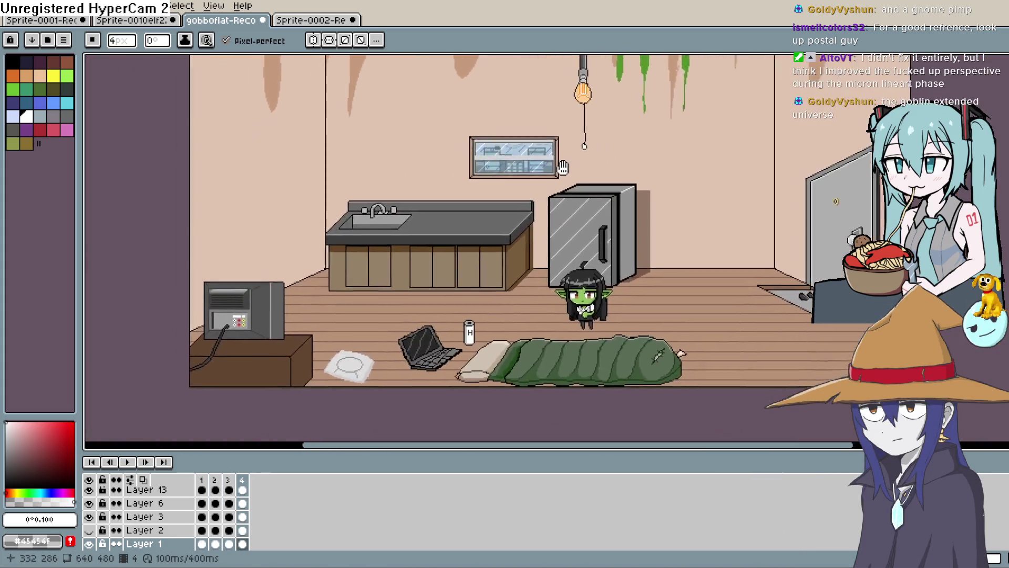
pyautogui.scroll(-2, 636, 141)
pyautogui.scroll(5, 650, 205)
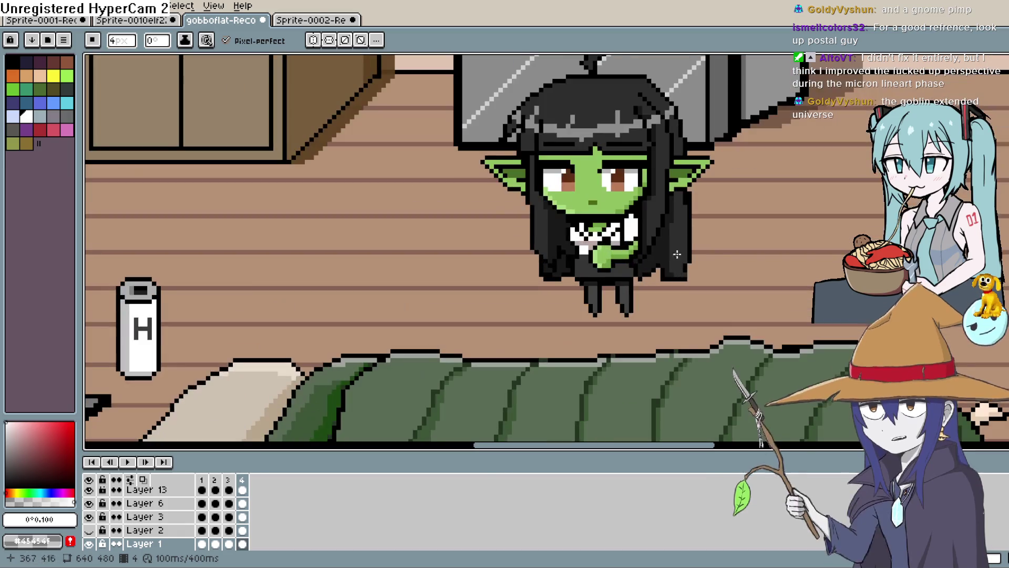
pyautogui.scroll(-1, 622, 330)
pyautogui.scroll(-3, 621, 330)
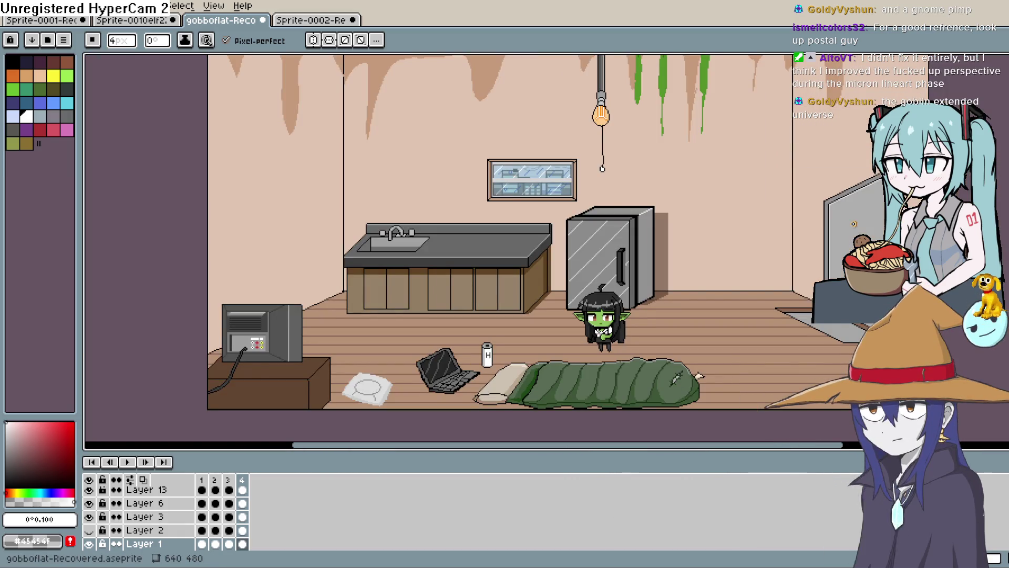
# - Return to Clip Studio Paint's Illustration69 document with its blank white canvas
pyautogui.hotkey('alt', 'Tab')
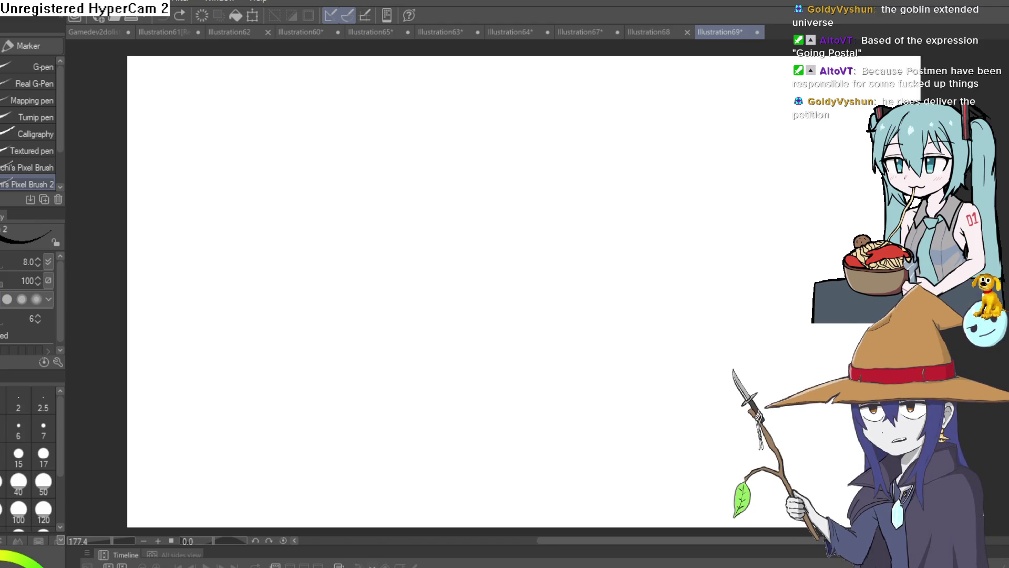
pyautogui.moveTo(503, 267)
pyautogui.mouseDown()
pyautogui.moveTo(547, 288)
pyautogui.moveTo(659, 243)
pyautogui.mouseUp()
pyautogui.hotkey('ctrl', 'z')
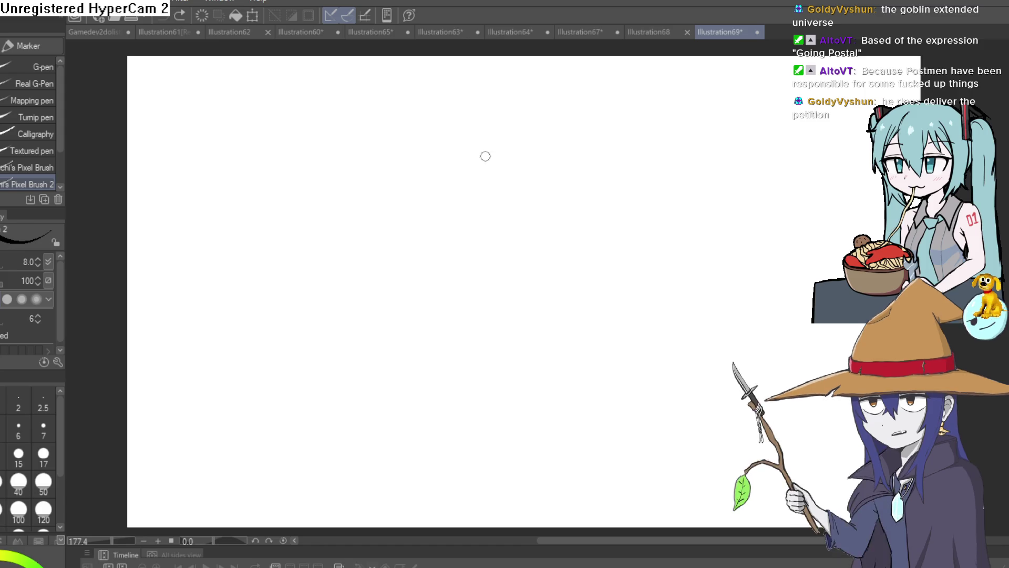
pyautogui.moveTo(504, 150)
pyautogui.mouseDown()
pyautogui.moveTo(401, 236)
pyautogui.moveTo(549, 198)
pyautogui.moveTo(503, 149)
pyautogui.mouseUp()
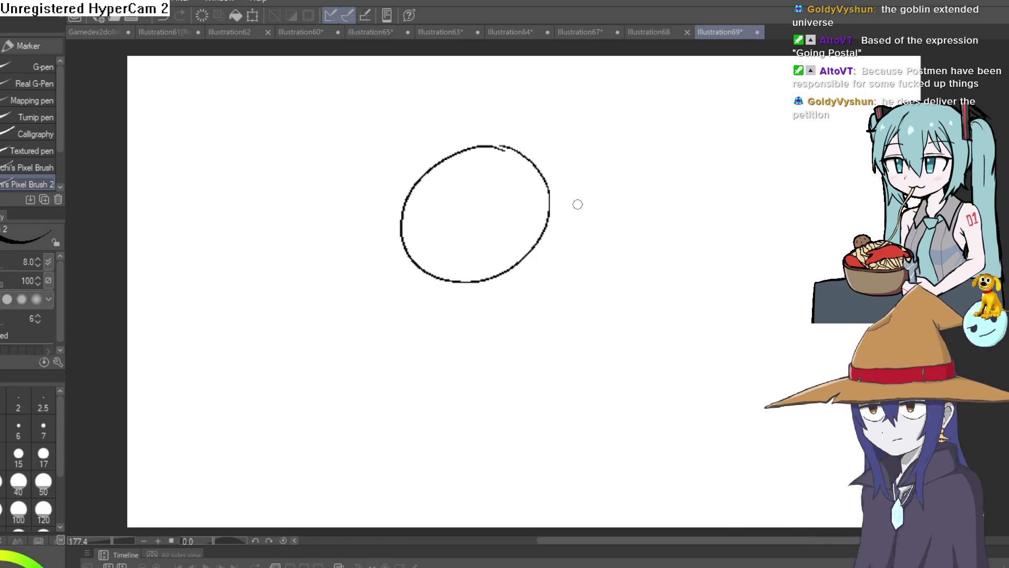
pyautogui.press('Delete')
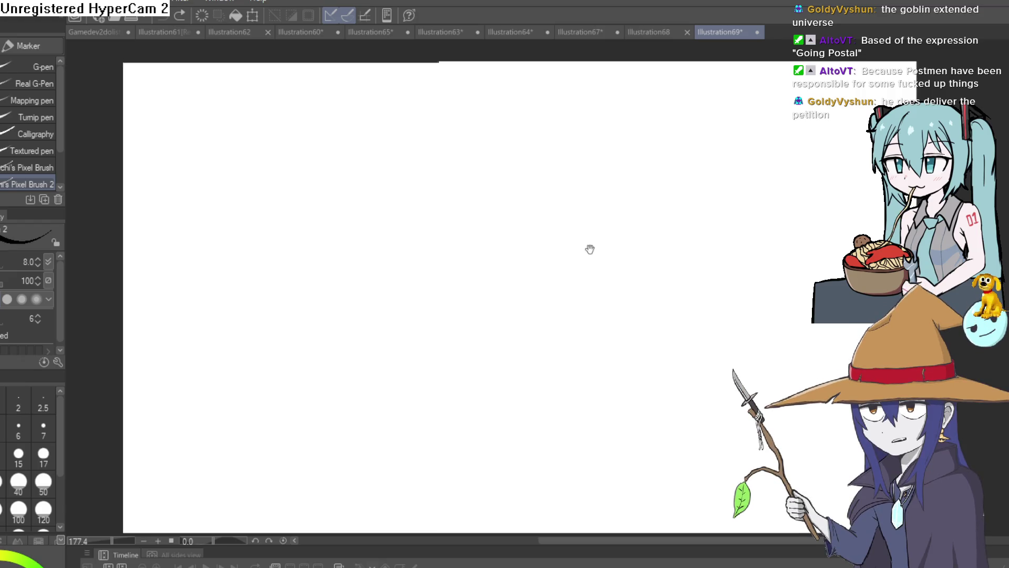
pyautogui.moveTo(588, 251); pyautogui.dragTo(576, 272)
pyautogui.moveTo(483, 247); pyautogui.dragTo(490, 249)
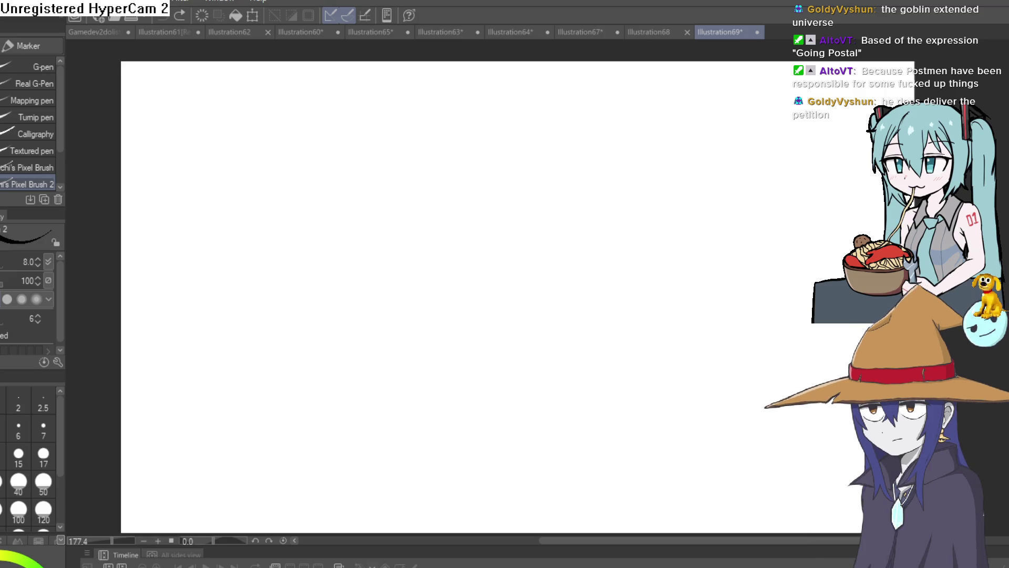
pyautogui.moveTo(417, 164)
pyautogui.mouseDown()
pyautogui.moveTo(539, 158)
pyautogui.moveTo(415, 237)
pyautogui.moveTo(528, 167)
pyautogui.mouseUp()
pyautogui.hotkey('ctrl', 'z')
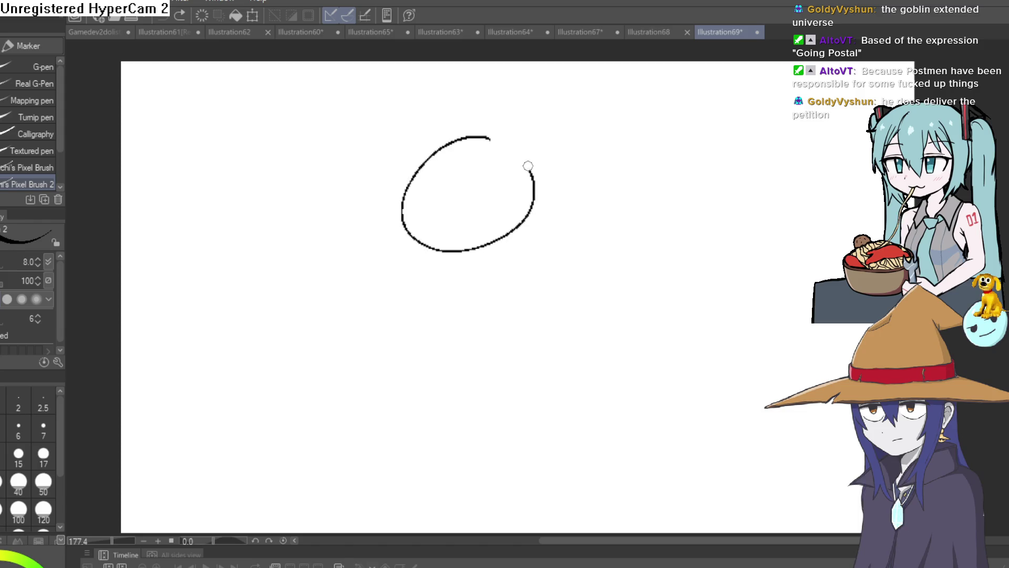
pyautogui.hotkey('ctrl', 'z')
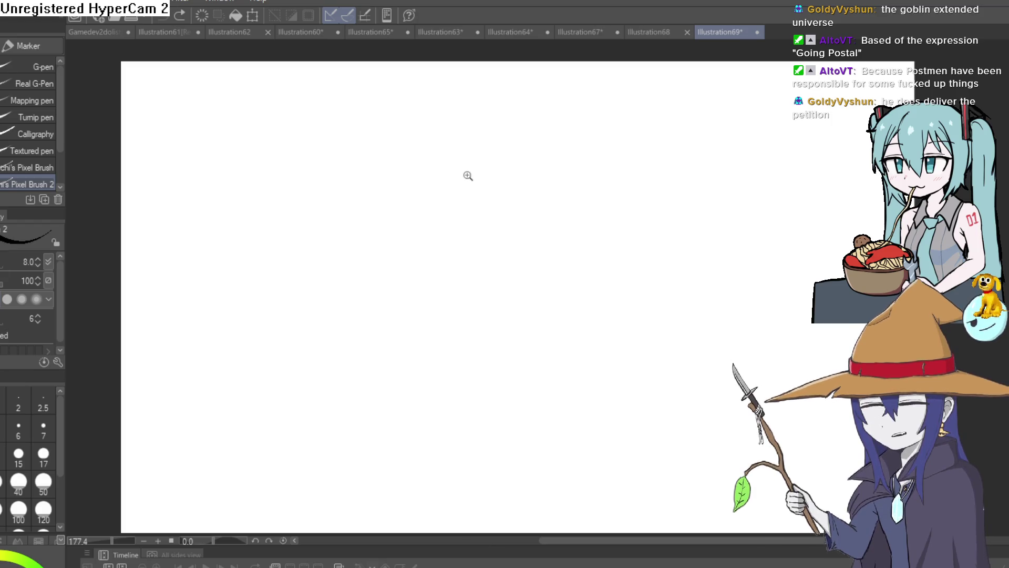
pyautogui.moveTo(467, 175)
pyautogui.mouseDown()
pyautogui.moveTo(515, 184)
pyautogui.moveTo(503, 187)
pyautogui.mouseUp()
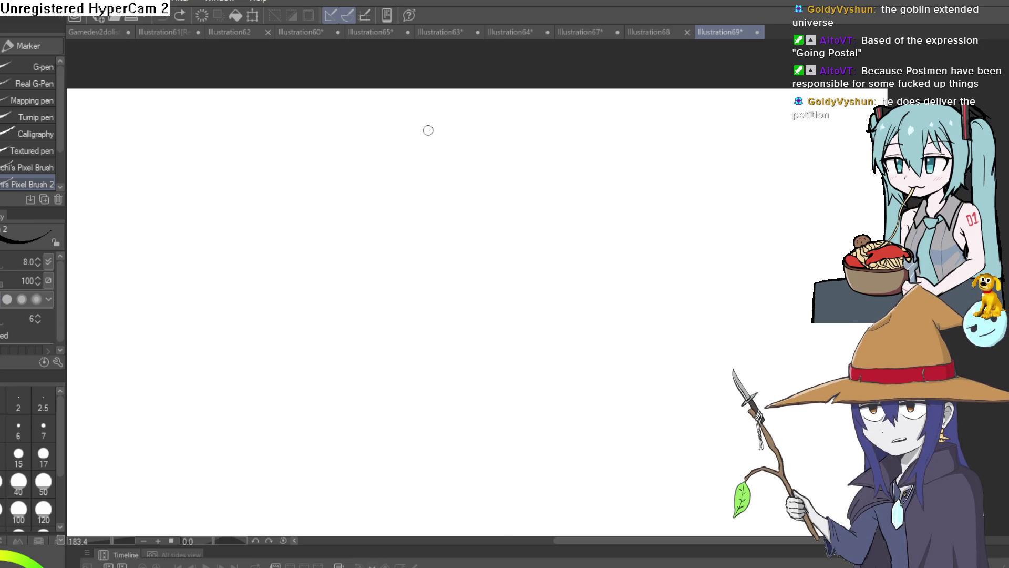
pyautogui.moveTo(444, 242)
pyautogui.mouseDown()
pyautogui.moveTo(419, 205)
pyautogui.moveTo(426, 223)
pyautogui.mouseUp()
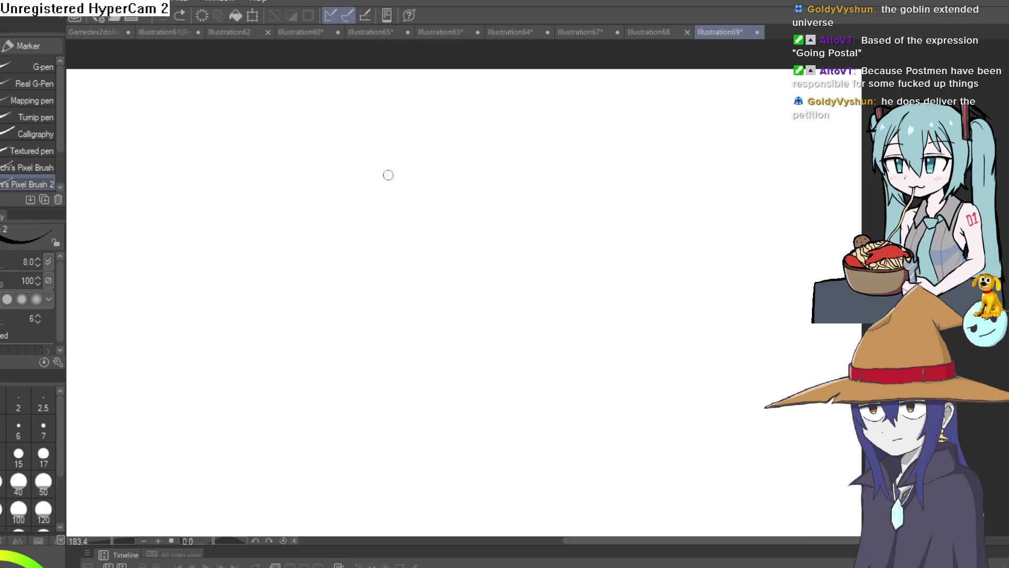
pyautogui.moveTo(338, 232); pyautogui.dragTo(461, 153)
pyautogui.hotkey('ctrl', 'z')
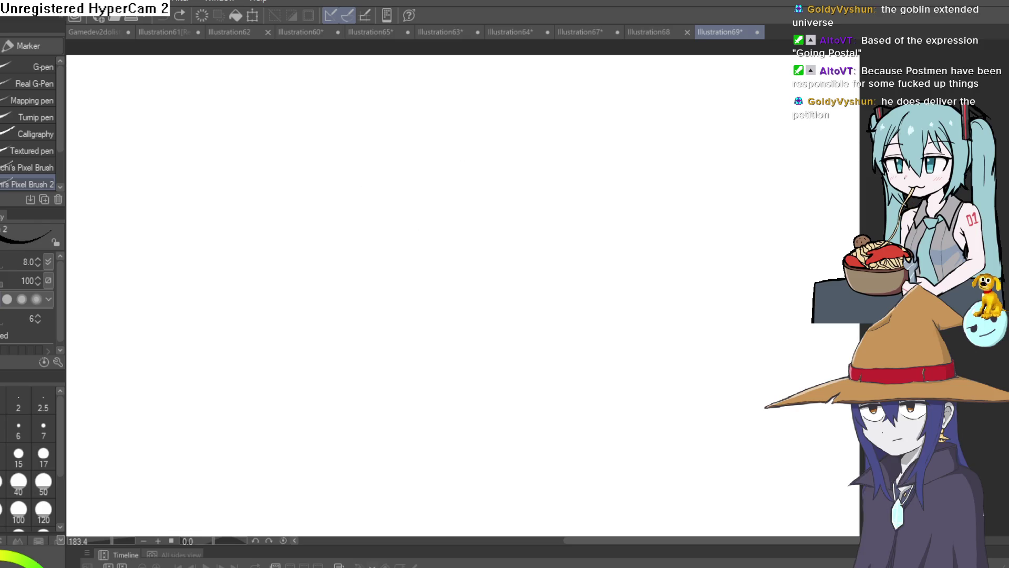
pyautogui.hotkey('ctrl', 'alt', '0')
pyautogui.click(564, 258)
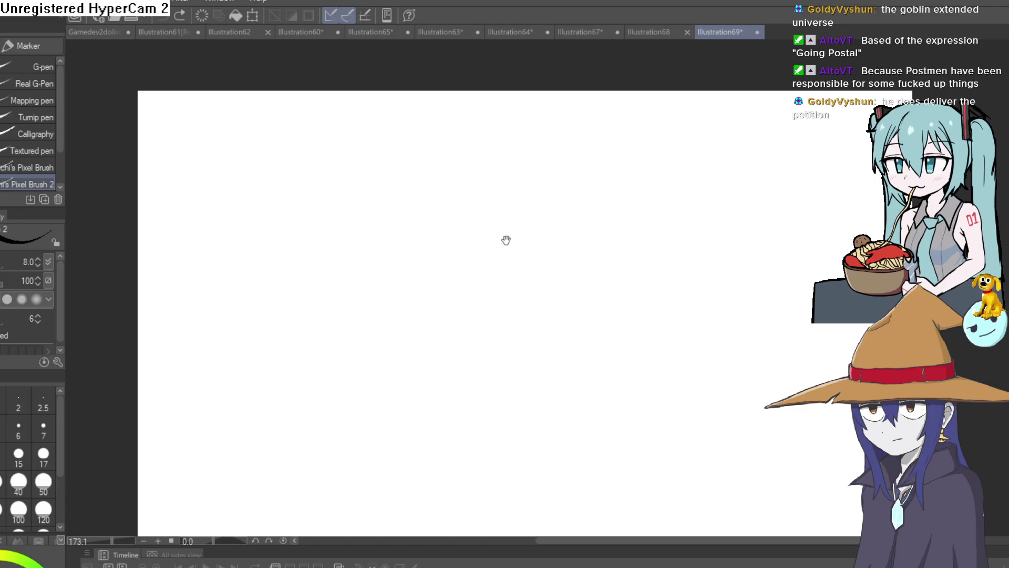
pyautogui.click(507, 237)
pyautogui.moveTo(475, 157)
pyautogui.mouseDown()
pyautogui.moveTo(407, 239)
pyautogui.moveTo(518, 196)
pyautogui.mouseUp()
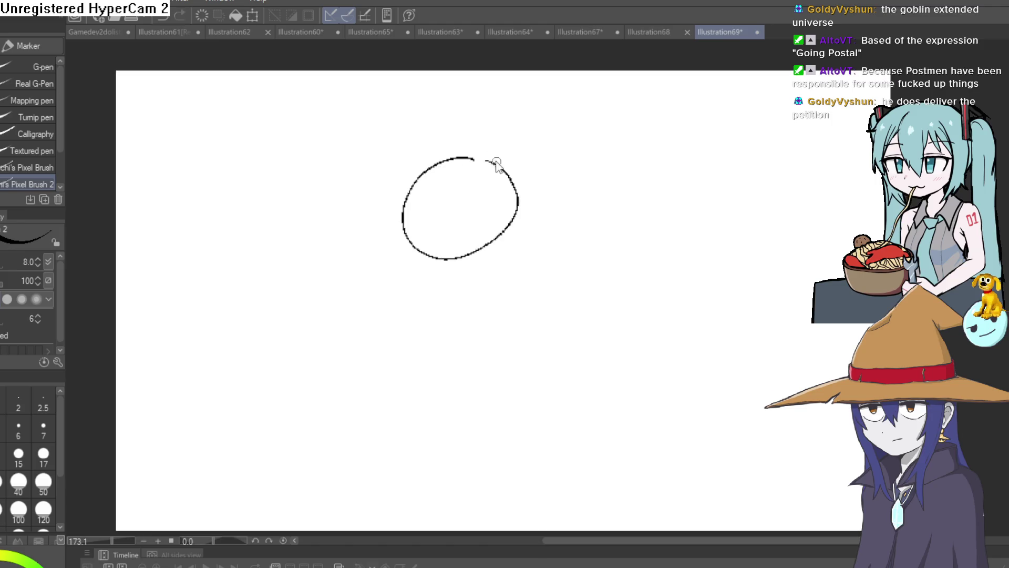
pyautogui.hotkey('ctrl', 'z')
pyautogui.moveTo(482, 152)
pyautogui.mouseDown()
pyautogui.moveTo(466, 153)
pyautogui.moveTo(462, 250)
pyautogui.moveTo(485, 157)
pyautogui.mouseUp()
pyautogui.hotkey('ctrl', 'z')
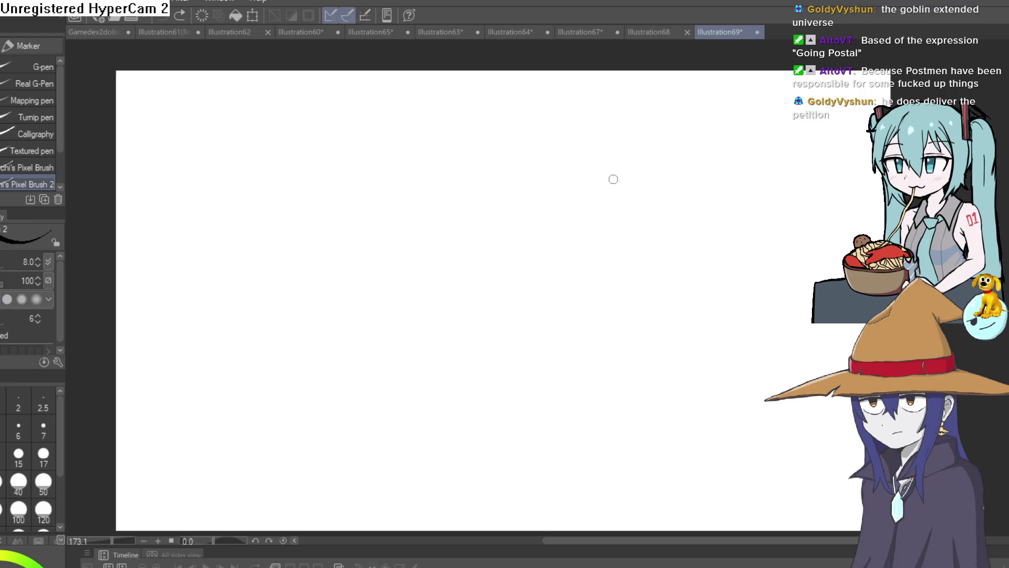
pyautogui.scroll(-2, 613, 179)
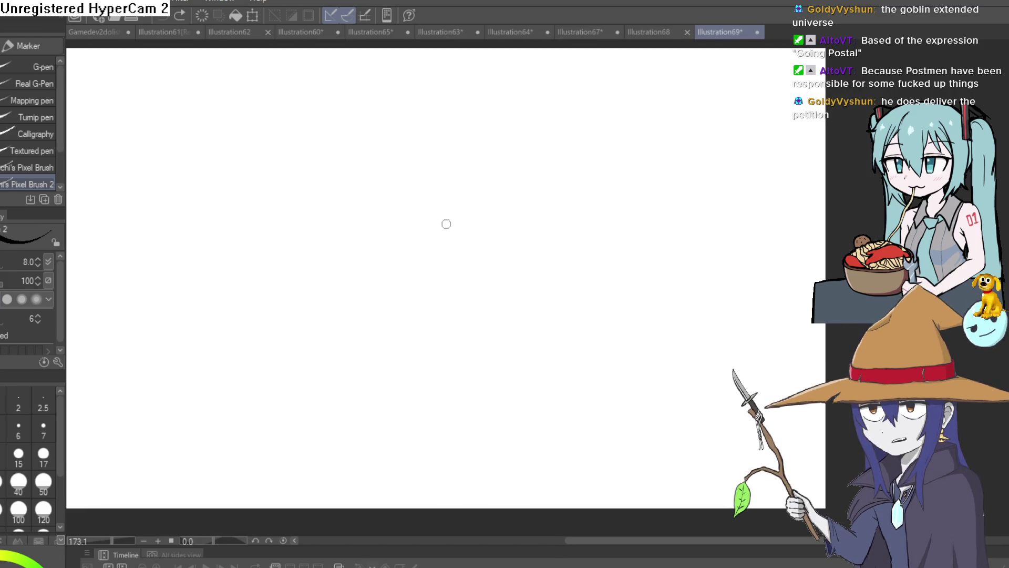
pyautogui.scroll(2, 446, 224)
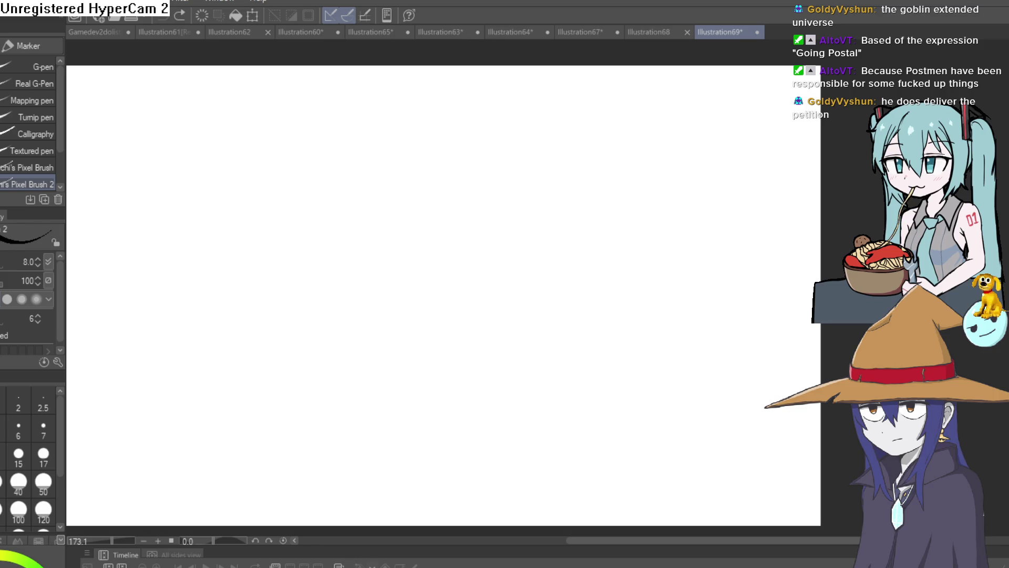
# - Draw the head's C-shaped outline and a second stroke around its right side
pyautogui.moveTo(421, 205)
pyautogui.mouseDown()
pyautogui.moveTo(376, 288)
pyautogui.moveTo(470, 274)
pyautogui.moveTo(403, 204)
pyautogui.mouseUp()
pyautogui.moveTo(457, 265); pyautogui.dragTo(442, 241)
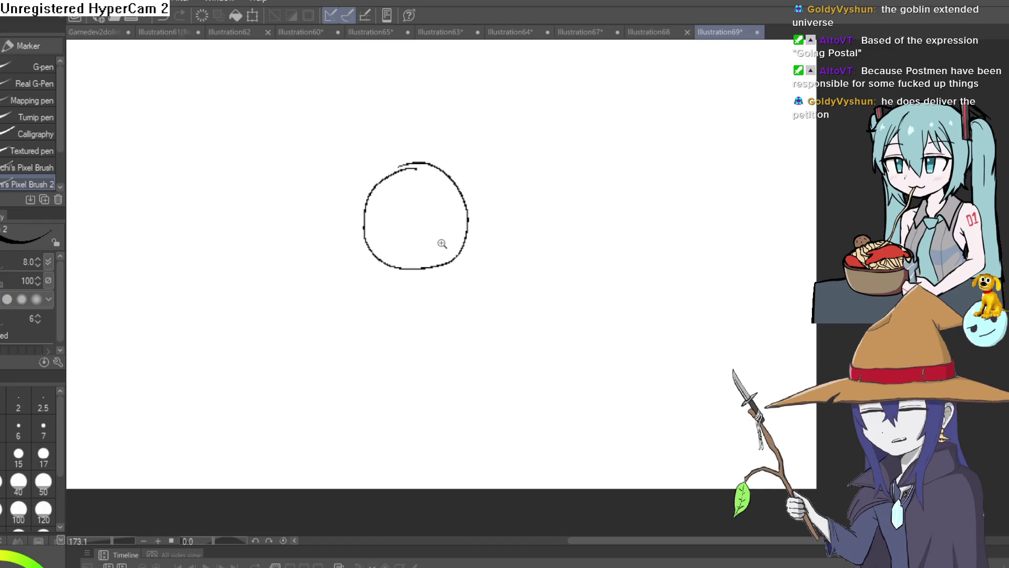
pyautogui.scroll(3, 446, 243)
pyautogui.moveTo(417, 140); pyautogui.dragTo(400, 172)
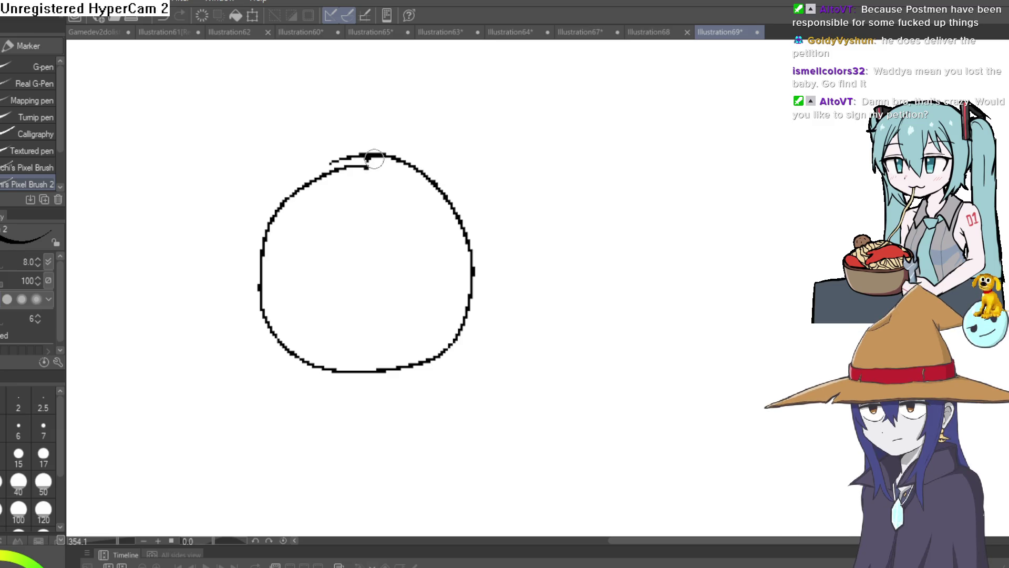
pyautogui.moveTo(374, 158)
pyautogui.mouseDown()
pyautogui.moveTo(450, 176)
pyautogui.moveTo(491, 293)
pyautogui.moveTo(354, 383)
pyautogui.moveTo(331, 379)
pyautogui.mouseUp()
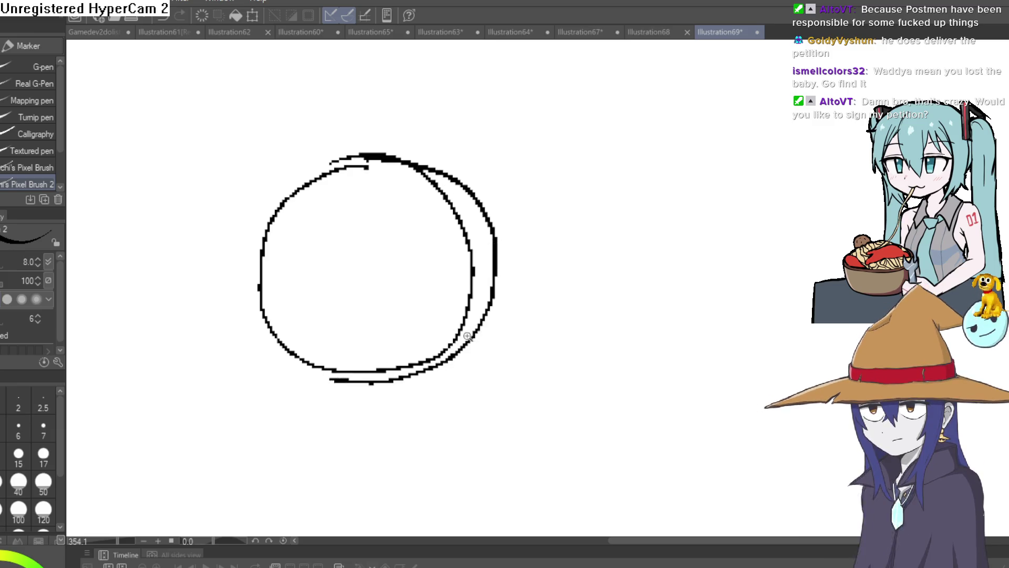
# - Add a curved centre line and inner contour curves on the head's left and lower right
pyautogui.scroll(-2, 467, 335)
pyautogui.scroll(-1, 482, 238)
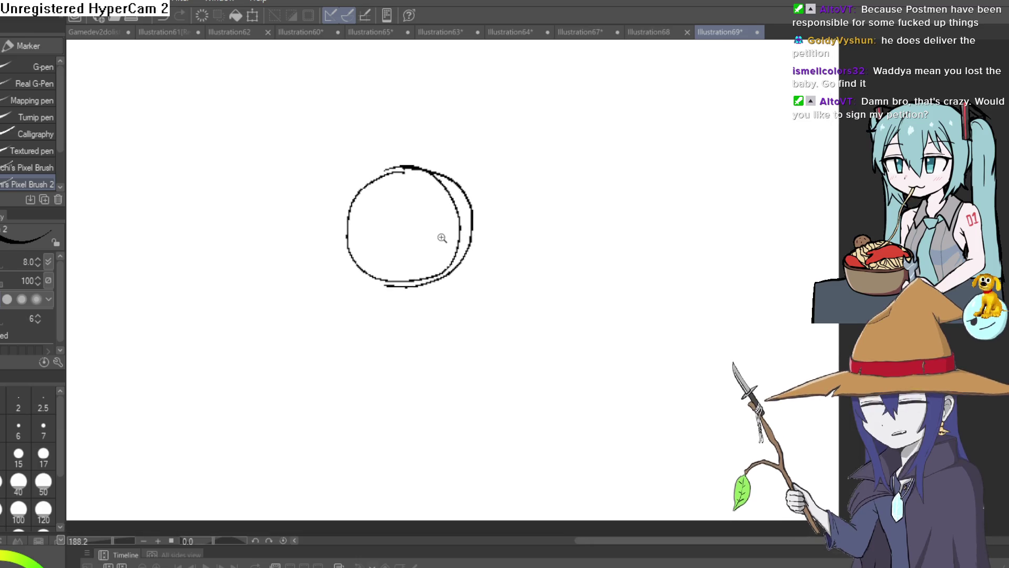
pyautogui.scroll(1, 442, 238)
pyautogui.moveTo(402, 155)
pyautogui.mouseDown()
pyautogui.moveTo(374, 203)
pyautogui.moveTo(369, 263)
pyautogui.mouseUp()
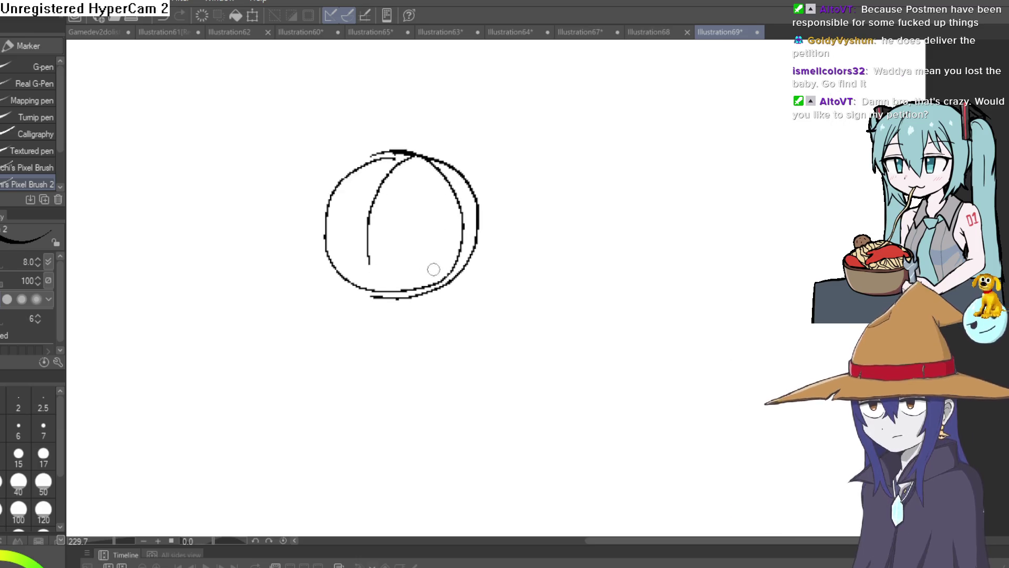
pyautogui.moveTo(434, 264); pyautogui.dragTo(434, 272)
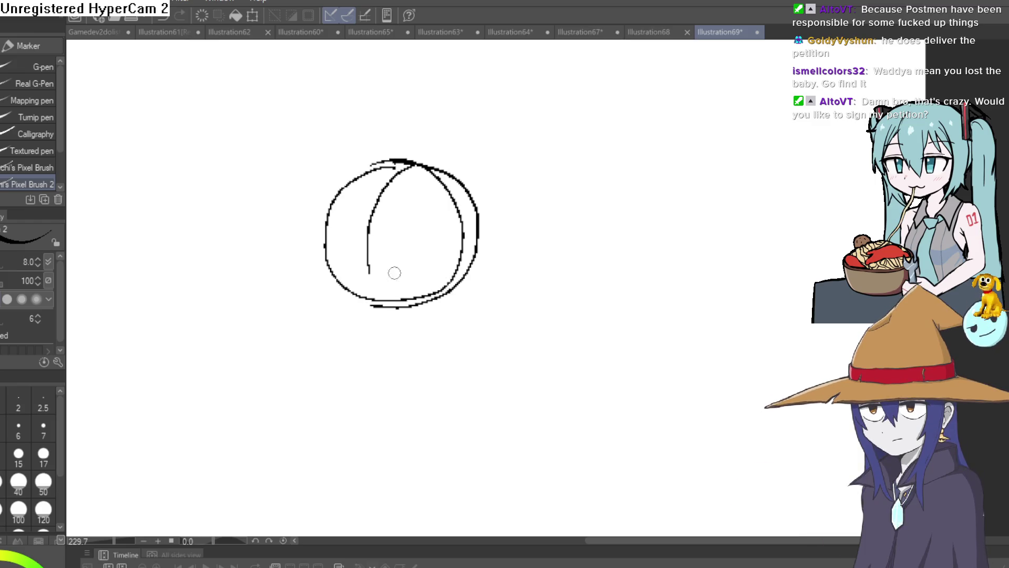
pyautogui.moveTo(366, 291)
pyautogui.mouseDown()
pyautogui.moveTo(362, 254)
pyautogui.moveTo(323, 293)
pyautogui.mouseUp()
pyautogui.moveTo(420, 301); pyautogui.dragTo(469, 274)
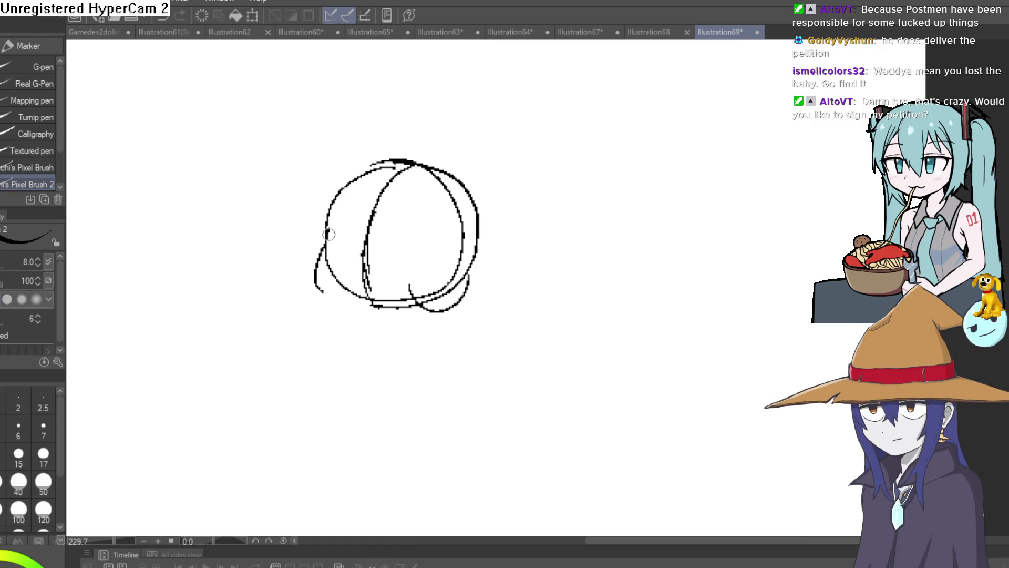
# - Draw a horizontal band across the head and a half-lidded eye with its pupil
pyautogui.moveTo(504, 192); pyautogui.dragTo(469, 187)
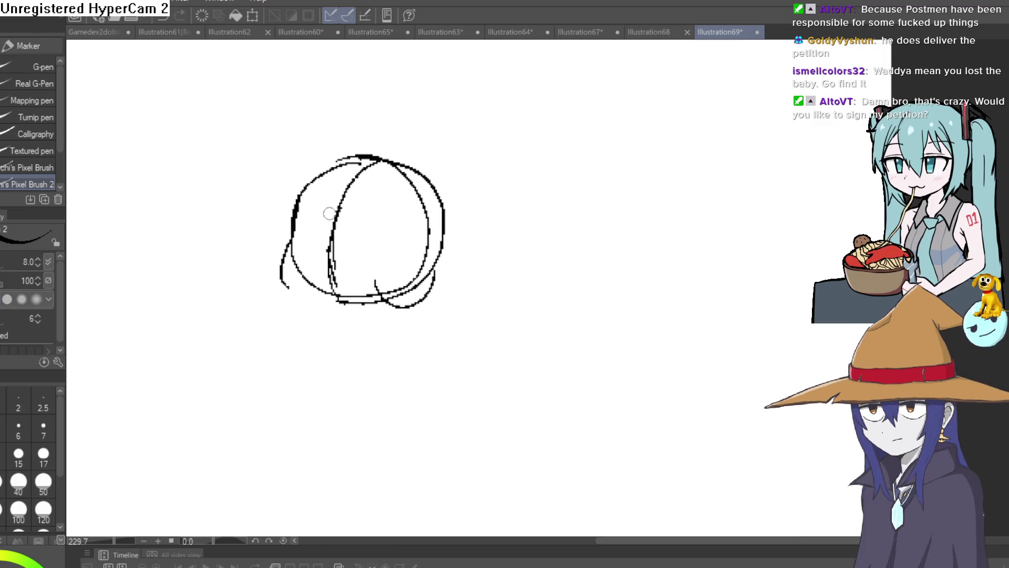
pyautogui.moveTo(355, 209); pyautogui.dragTo(443, 206)
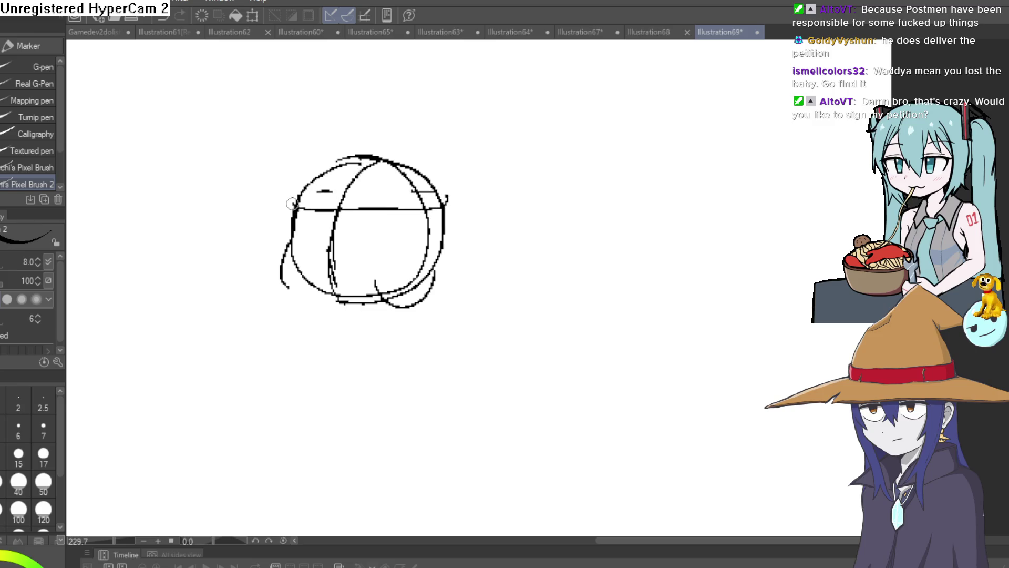
pyautogui.moveTo(420, 245)
pyautogui.mouseDown()
pyautogui.moveTo(541, 162)
pyautogui.moveTo(379, 263)
pyautogui.moveTo(463, 236)
pyautogui.moveTo(455, 267)
pyautogui.moveTo(405, 244)
pyautogui.moveTo(399, 253)
pyautogui.moveTo(447, 251)
pyautogui.moveTo(387, 266)
pyautogui.mouseUp()
pyautogui.scroll(3, 378, 263)
pyautogui.hotkey('ctrl', 'z')
pyautogui.moveTo(320, 318); pyautogui.dragTo(409, 241)
pyautogui.moveTo(318, 276)
pyautogui.mouseDown()
pyautogui.moveTo(367, 254)
pyautogui.moveTo(379, 263)
pyautogui.moveTo(366, 247)
pyautogui.mouseUp()
# - Draw the rounded box outline beneath the head, discarding a stray downward stroke
pyautogui.scroll(-3, 504, 227)
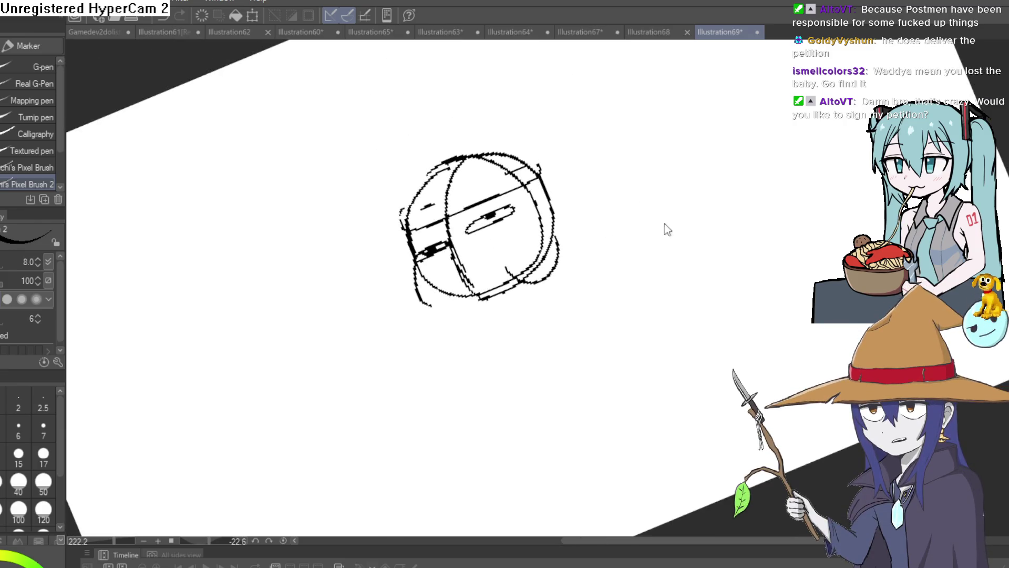
pyautogui.moveTo(631, 252)
pyautogui.mouseDown()
pyautogui.moveTo(759, 235)
pyautogui.moveTo(778, 205)
pyautogui.mouseUp()
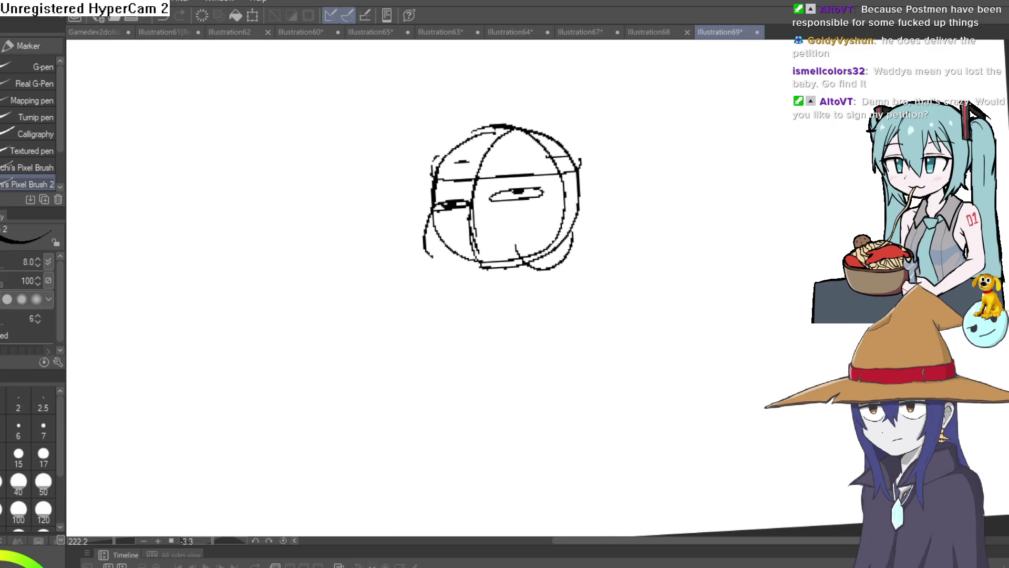
pyautogui.moveTo(426, 258); pyautogui.dragTo(437, 326)
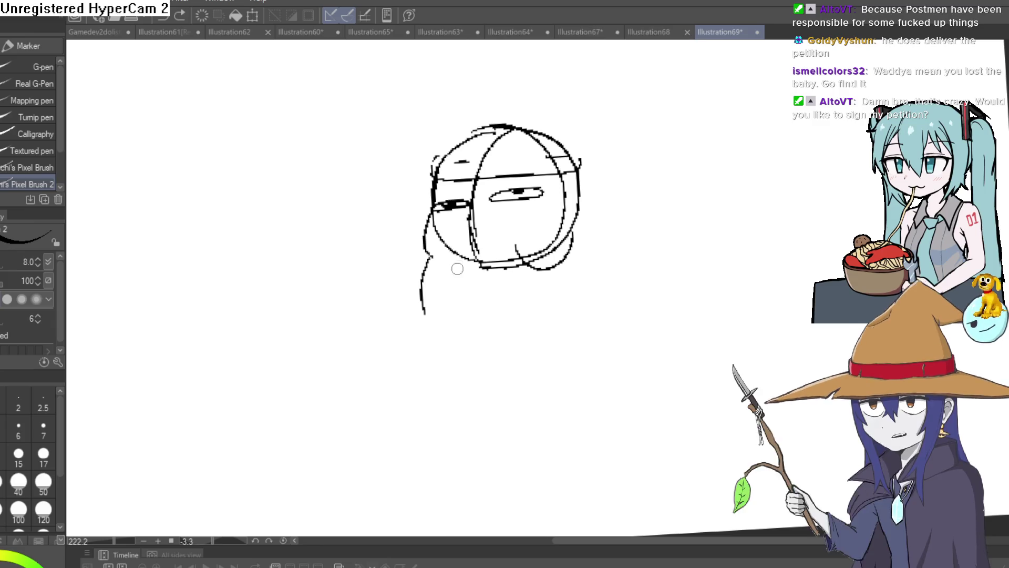
pyautogui.hotkey('ctrl', 'z')
pyautogui.moveTo(427, 256)
pyautogui.mouseDown()
pyautogui.moveTo(417, 309)
pyautogui.moveTo(464, 338)
pyautogui.moveTo(570, 326)
pyautogui.moveTo(638, 303)
pyautogui.moveTo(631, 257)
pyautogui.mouseUp()
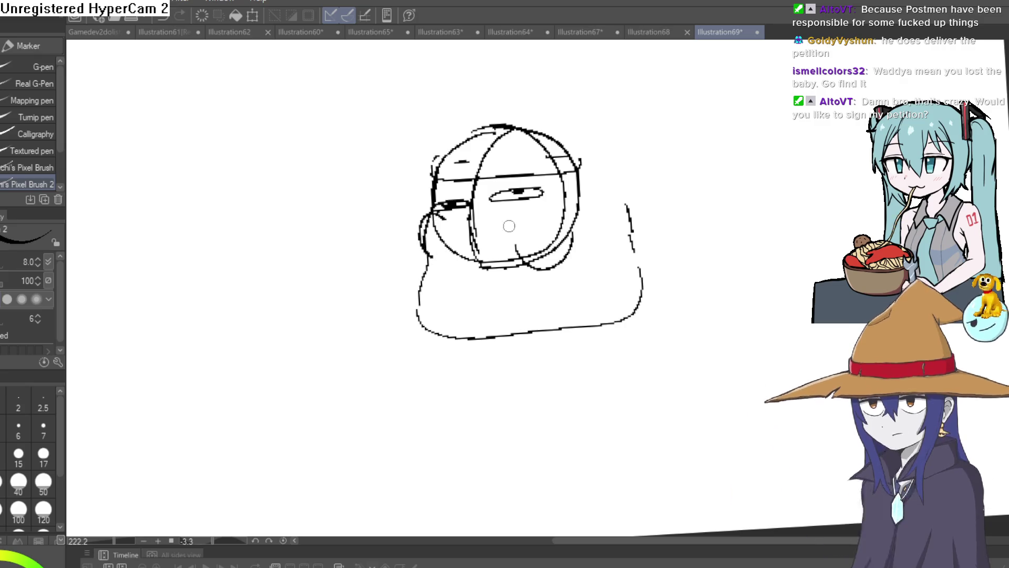
# - Erase stray strokes at the face's lower right and draw the smiling mouth with the pixel pen
pyautogui.press('e')
pyautogui.moveTo(547, 266)
pyautogui.mouseDown()
pyautogui.moveTo(582, 231)
pyautogui.moveTo(505, 259)
pyautogui.moveTo(477, 219)
pyautogui.moveTo(471, 189)
pyautogui.moveTo(484, 168)
pyautogui.moveTo(463, 137)
pyautogui.mouseUp()
pyautogui.press('p')
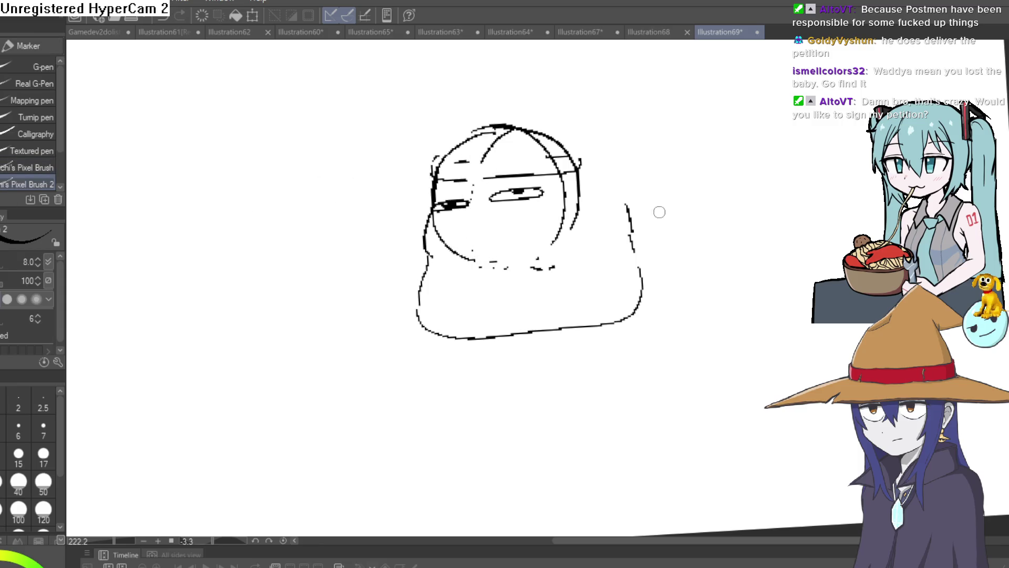
pyautogui.moveTo(590, 276); pyautogui.dragTo(538, 282)
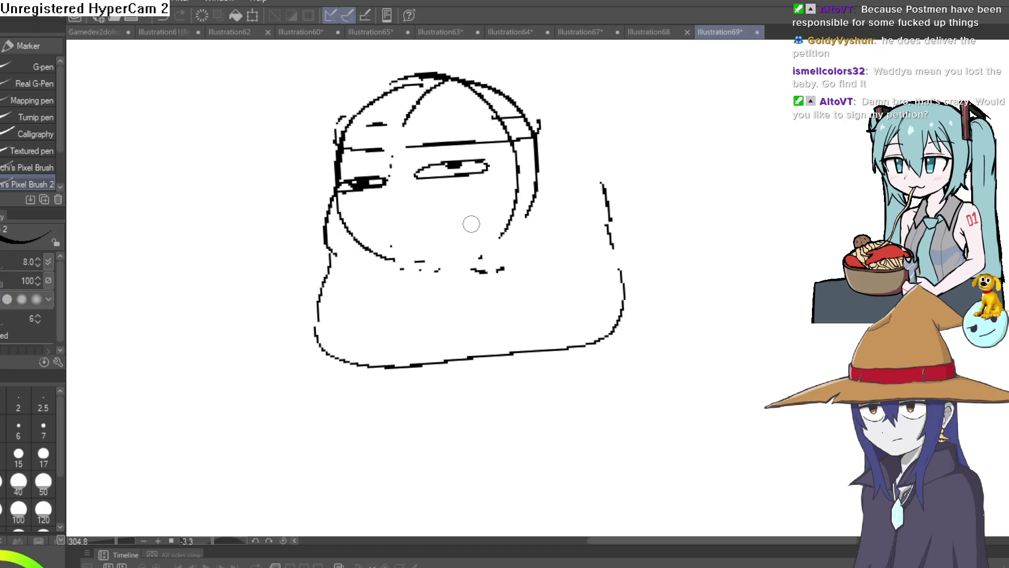
pyautogui.moveTo(440, 218); pyautogui.dragTo(453, 221)
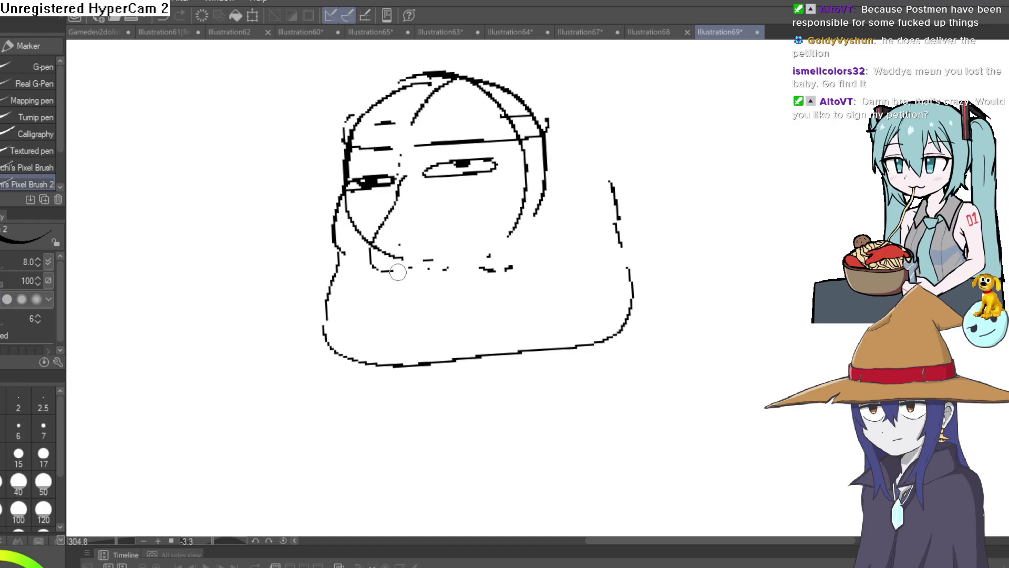
pyautogui.moveTo(444, 268)
pyautogui.mouseDown()
pyautogui.moveTo(461, 241)
pyautogui.moveTo(436, 223)
pyautogui.mouseUp()
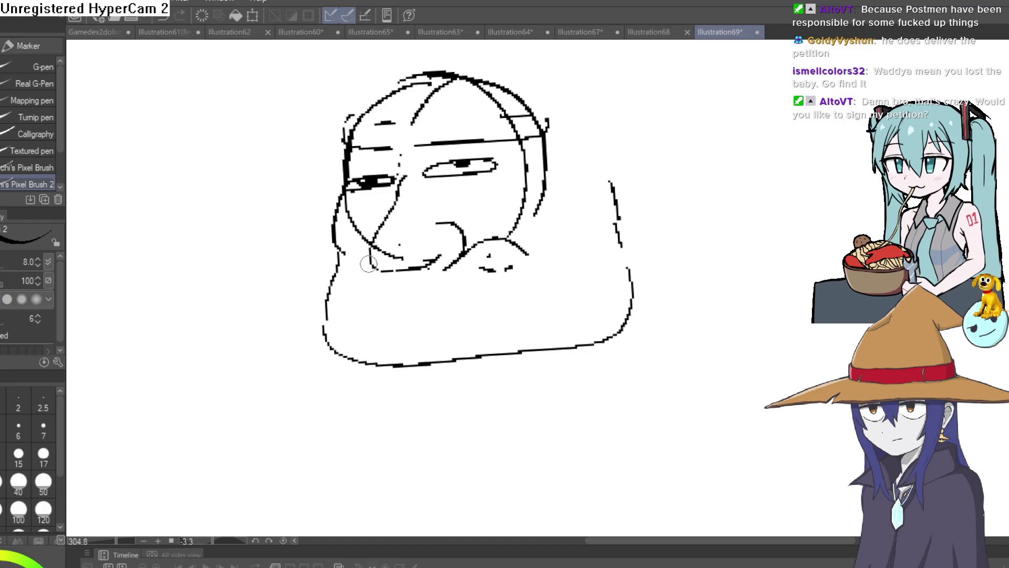
pyautogui.moveTo(371, 263); pyautogui.dragTo(414, 272)
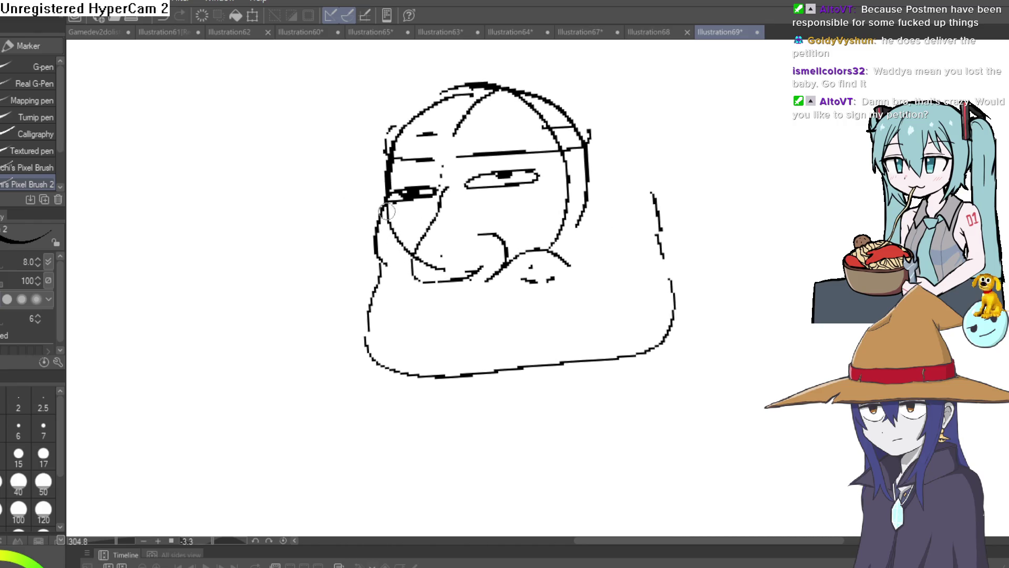
# - Add a small loop on the face's left and draw the beard outline ending in a jagged tip
pyautogui.moveTo(367, 287); pyautogui.dragTo(374, 263)
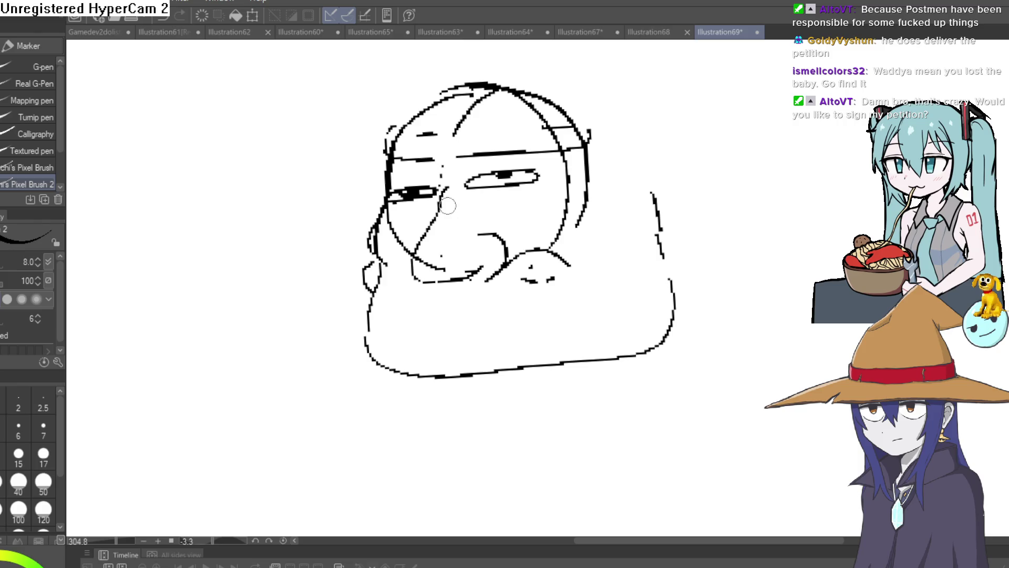
pyautogui.hscroll(5, 406, 281)
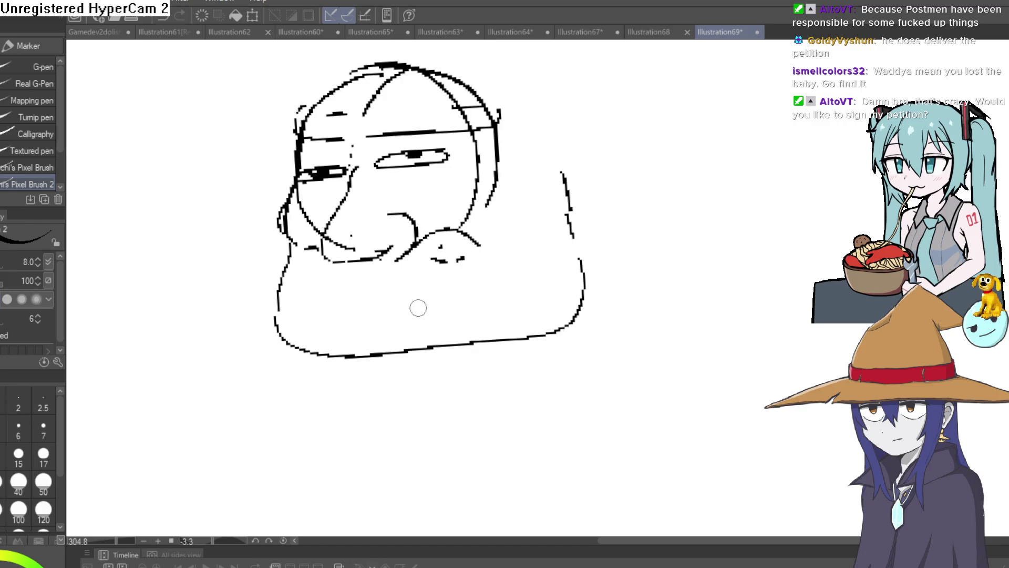
pyautogui.moveTo(340, 286)
pyautogui.mouseDown()
pyautogui.moveTo(368, 280)
pyautogui.moveTo(348, 302)
pyautogui.mouseUp()
pyautogui.hotkey('ctrl', 'z')
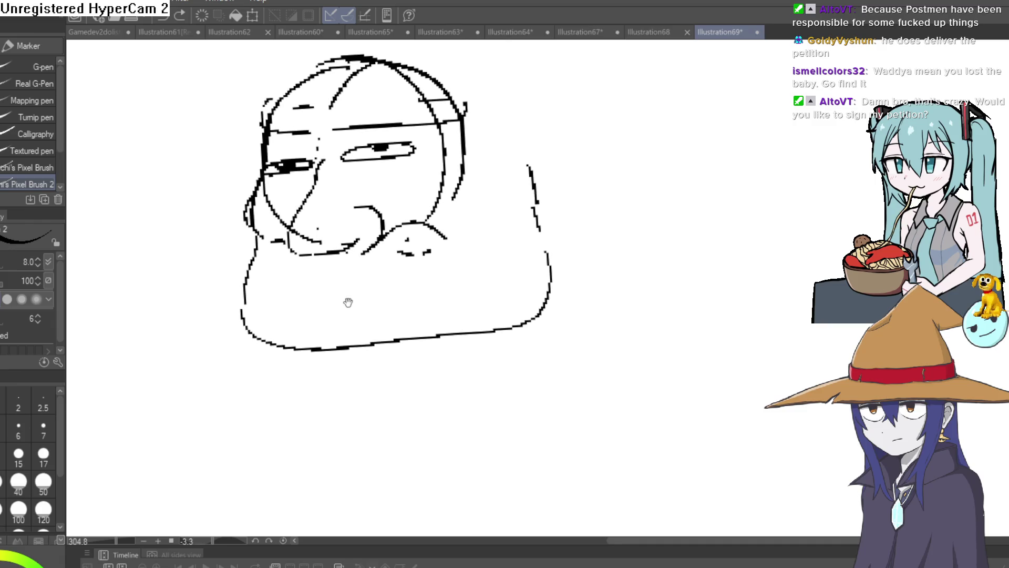
pyautogui.moveTo(254, 232); pyautogui.dragTo(243, 361)
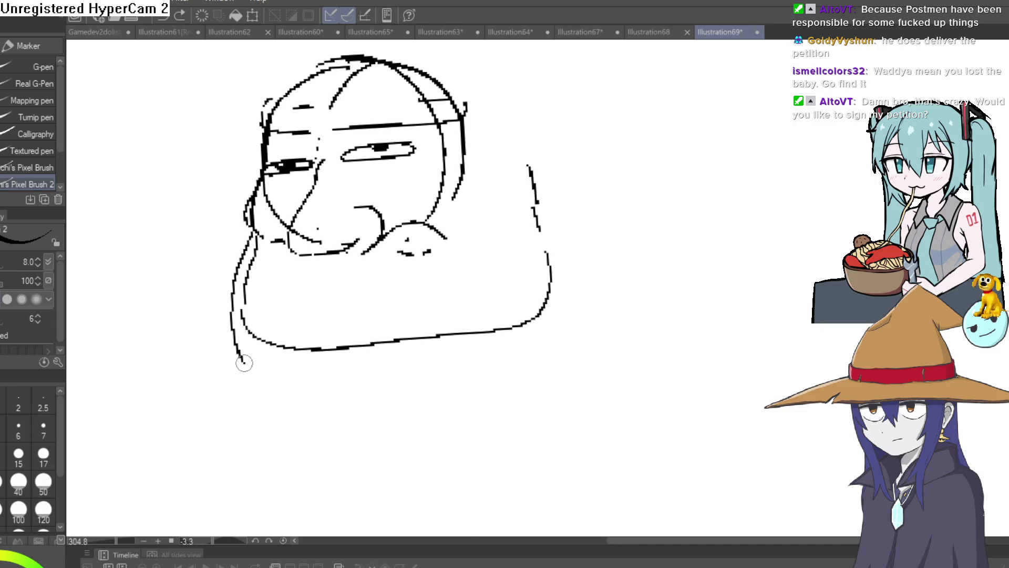
pyautogui.moveTo(335, 427); pyautogui.dragTo(349, 445)
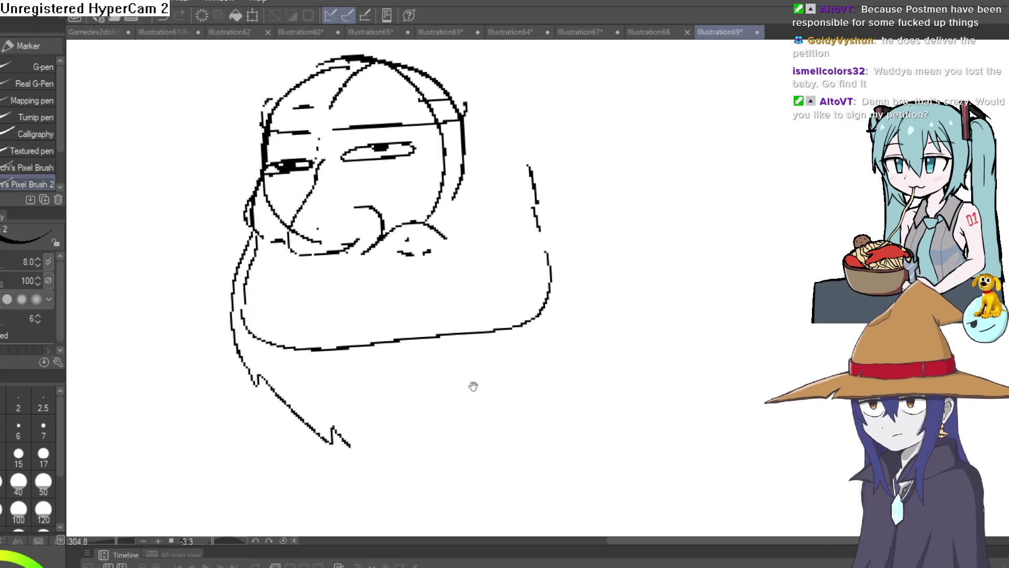
pyautogui.moveTo(473, 387); pyautogui.dragTo(445, 381)
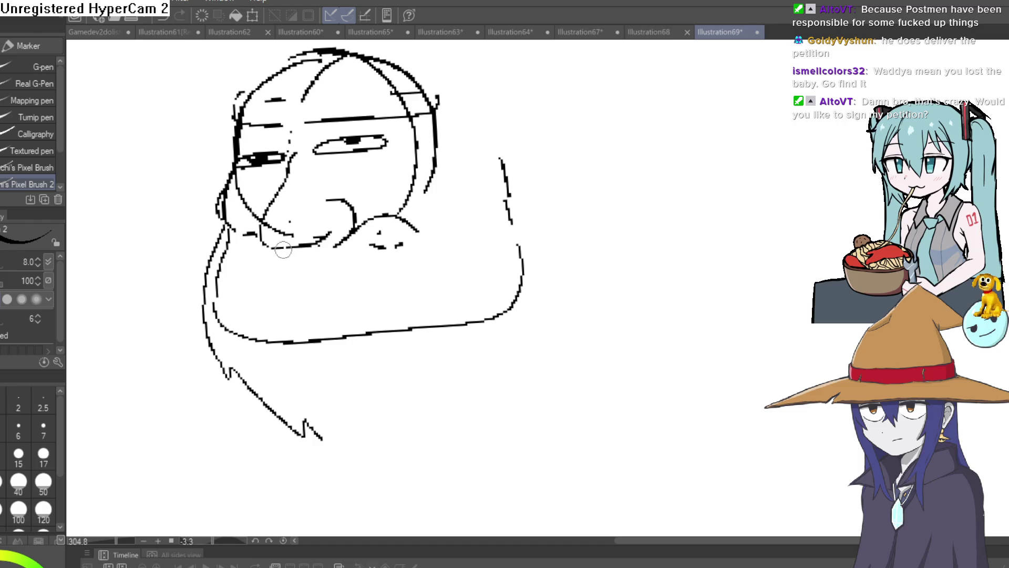
# - Add short strokes under the mouth and a line from the beard tip toward the body's right
pyautogui.moveTo(294, 245); pyautogui.dragTo(319, 258)
pyautogui.moveTo(357, 230)
pyautogui.mouseDown()
pyautogui.moveTo(337, 253)
pyautogui.moveTo(378, 253)
pyautogui.mouseUp()
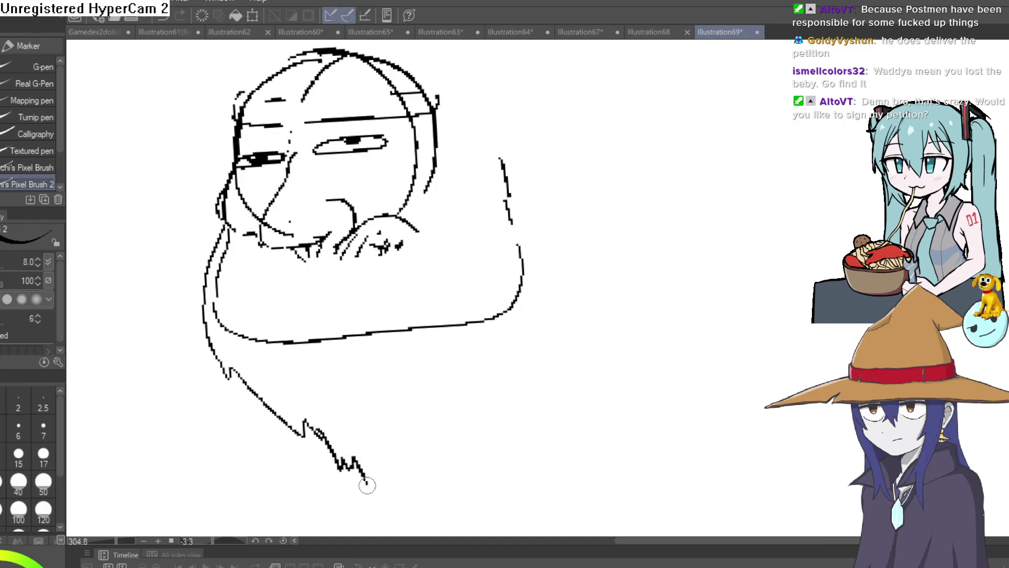
pyautogui.moveTo(367, 484); pyautogui.dragTo(536, 279)
pyautogui.moveTo(607, 242)
pyautogui.mouseDown()
pyautogui.moveTo(585, 146)
pyautogui.moveTo(424, 217)
pyautogui.moveTo(405, 202)
pyautogui.moveTo(349, 247)
pyautogui.moveTo(387, 202)
pyautogui.moveTo(302, 300)
pyautogui.mouseUp()
# - Erase the eyes and the head's upper round construction lines, then rotate the view upright
pyautogui.press('e')
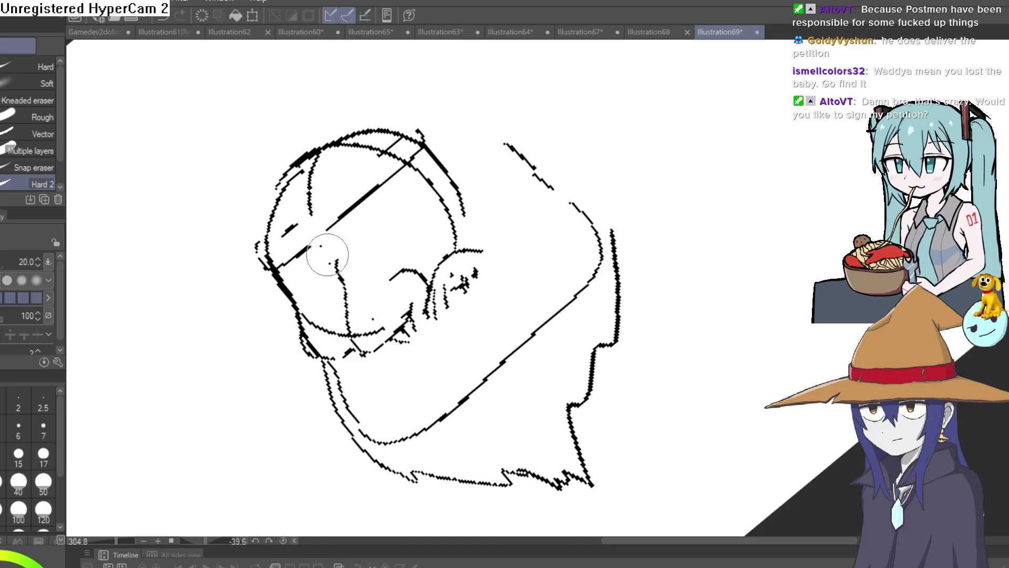
pyautogui.moveTo(320, 234)
pyautogui.mouseDown()
pyautogui.moveTo(326, 173)
pyautogui.moveTo(304, 171)
pyautogui.moveTo(291, 220)
pyautogui.moveTo(308, 198)
pyautogui.moveTo(324, 124)
pyautogui.moveTo(387, 117)
pyautogui.moveTo(393, 161)
pyautogui.mouseUp()
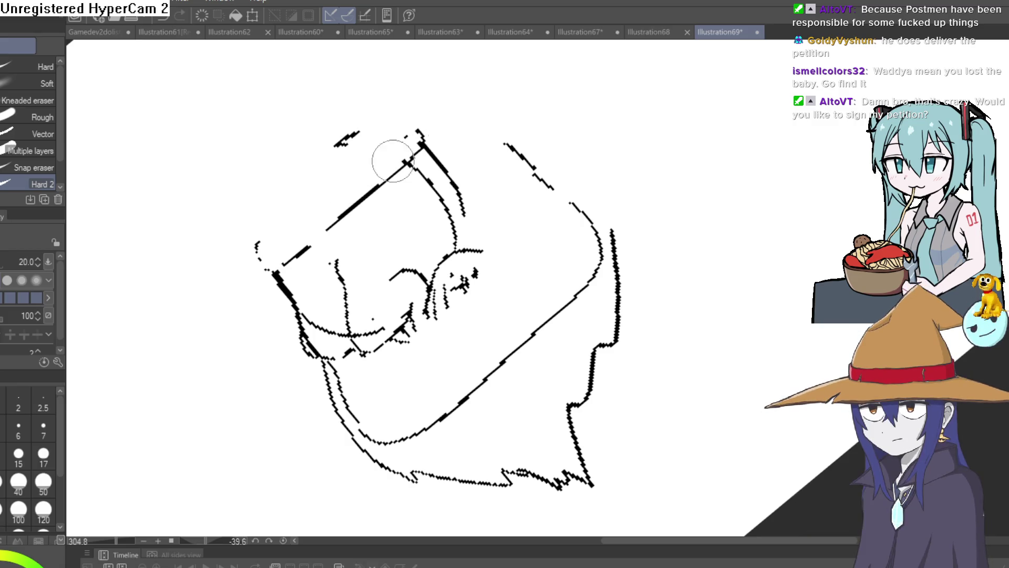
pyautogui.moveTo(425, 127); pyautogui.dragTo(320, 154)
pyautogui.moveTo(497, 136)
pyautogui.mouseDown()
pyautogui.moveTo(589, 168)
pyautogui.moveTo(655, 219)
pyautogui.moveTo(549, 286)
pyautogui.moveTo(514, 297)
pyautogui.mouseUp()
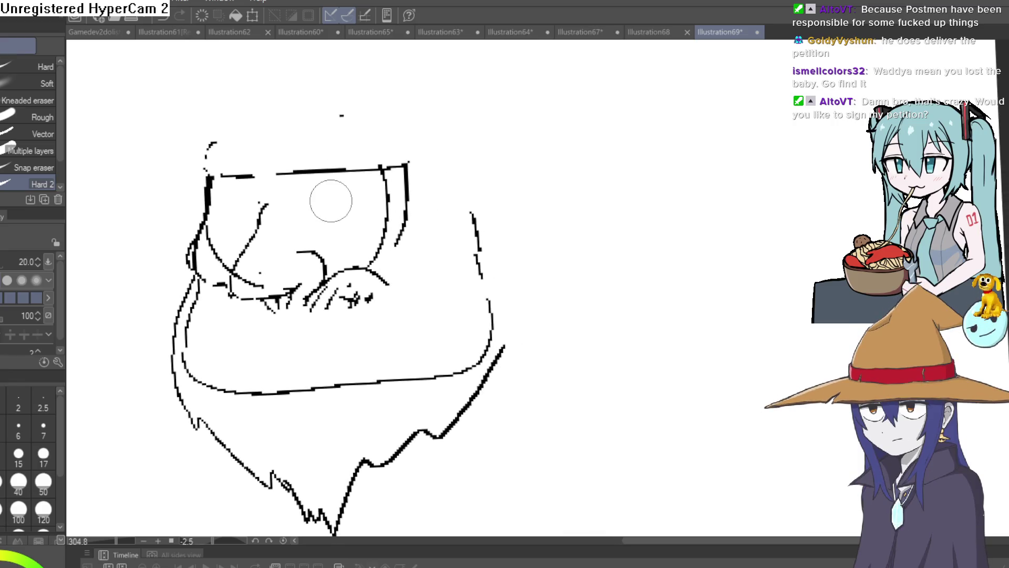
# - Draw a pointed shape flaring right of the head and a wavy line beside the box outline
pyautogui.press('p')
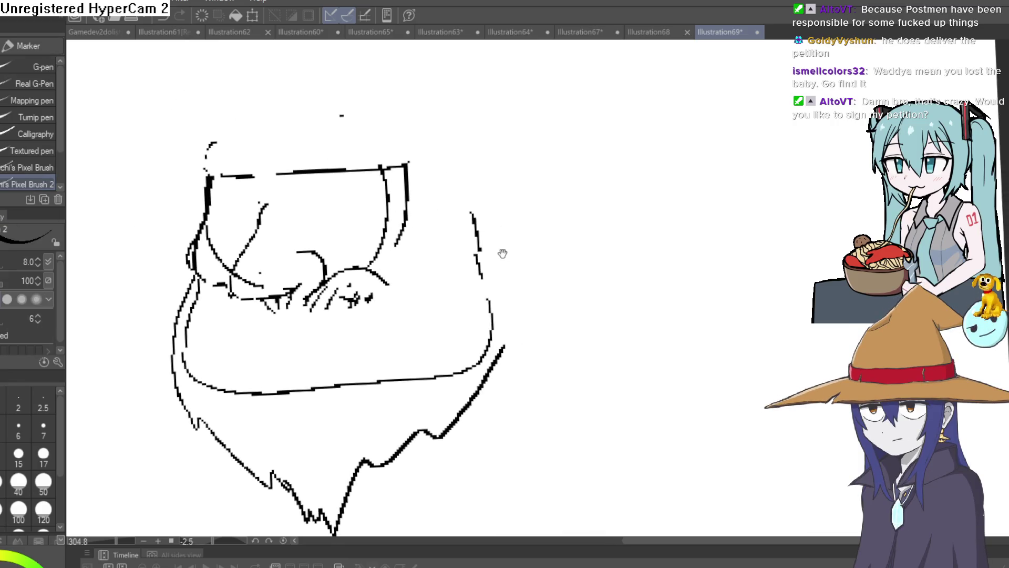
pyautogui.moveTo(502, 254); pyautogui.dragTo(489, 282)
pyautogui.moveTo(453, 198); pyautogui.dragTo(533, 264)
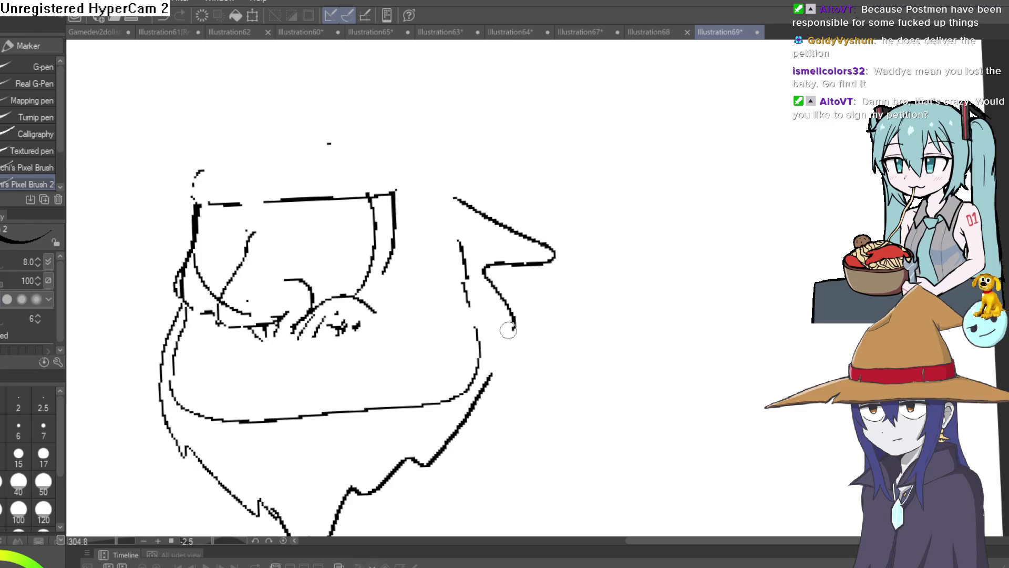
pyautogui.moveTo(509, 330); pyautogui.dragTo(486, 379)
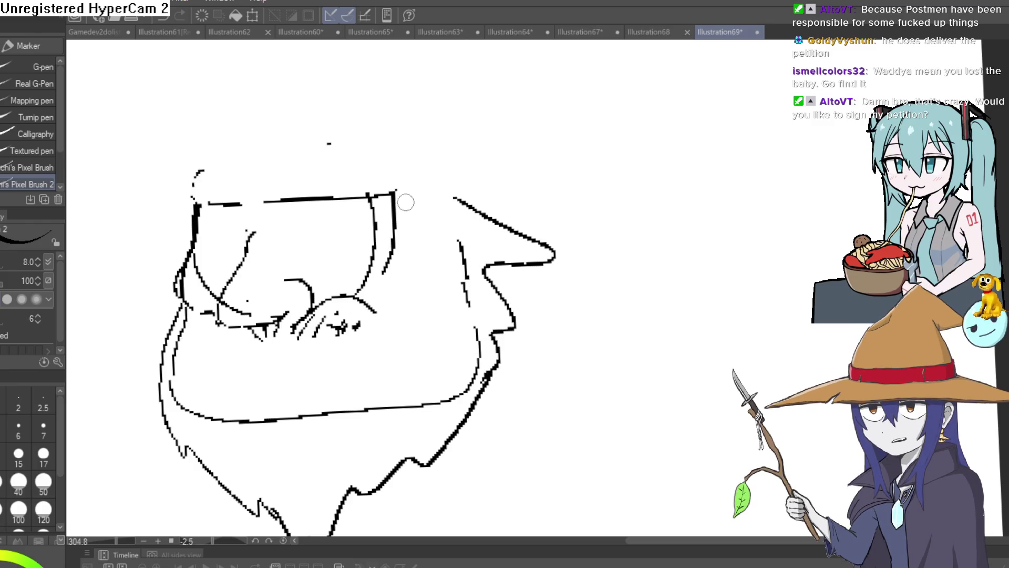
pyautogui.moveTo(406, 203)
pyautogui.mouseDown()
pyautogui.moveTo(408, 248)
pyautogui.moveTo(387, 308)
pyautogui.moveTo(402, 352)
pyautogui.moveTo(294, 326)
pyautogui.moveTo(187, 318)
pyautogui.moveTo(197, 296)
pyautogui.mouseUp()
pyautogui.moveTo(452, 220)
pyautogui.mouseDown()
pyautogui.moveTo(486, 179)
pyautogui.moveTo(292, 316)
pyautogui.mouseUp()
# - Draw both droopy half-closed eyes with curved lines beneath them
pyautogui.scroll(3, 272, 275)
pyautogui.moveTo(234, 263)
pyautogui.mouseDown()
pyautogui.moveTo(293, 268)
pyautogui.moveTo(405, 204)
pyautogui.mouseUp()
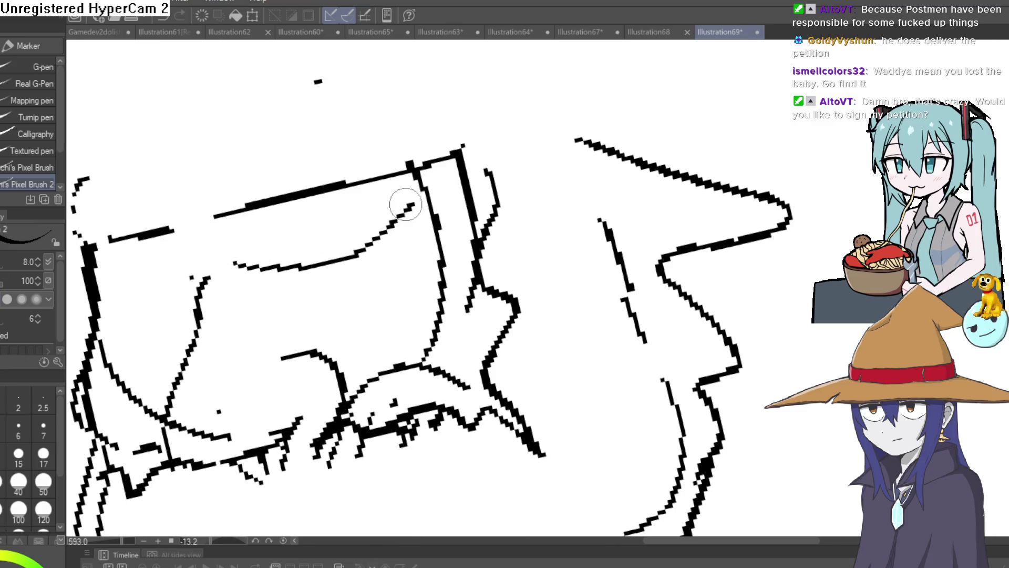
pyautogui.moveTo(384, 237)
pyautogui.mouseDown()
pyautogui.moveTo(286, 322)
pyautogui.moveTo(262, 285)
pyautogui.mouseUp()
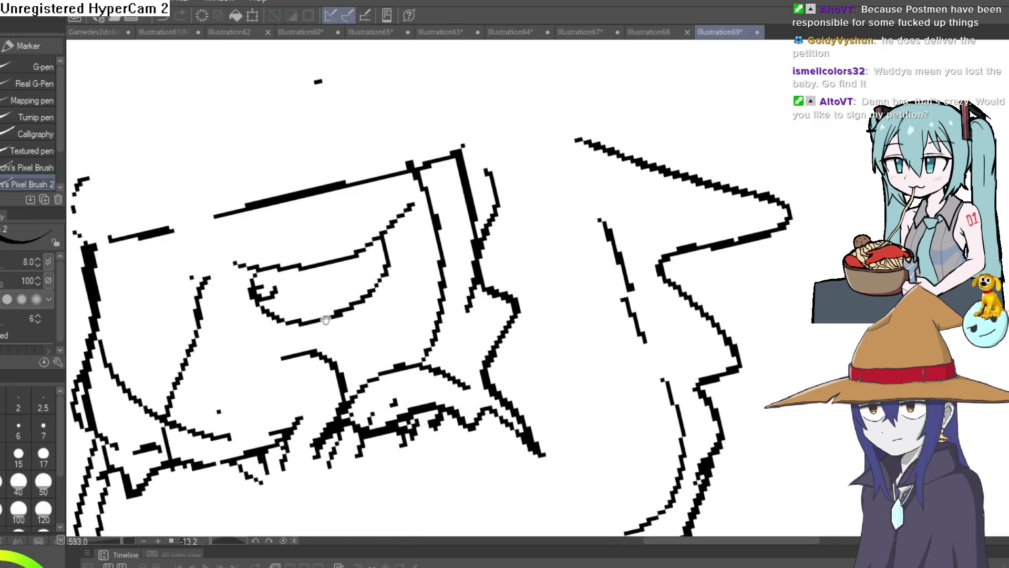
pyautogui.moveTo(325, 320); pyautogui.dragTo(522, 254)
pyautogui.moveTo(403, 198)
pyautogui.mouseDown()
pyautogui.moveTo(392, 171)
pyautogui.moveTo(349, 231)
pyautogui.moveTo(296, 243)
pyautogui.mouseUp()
pyautogui.moveTo(399, 266)
pyautogui.mouseDown()
pyautogui.moveTo(383, 279)
pyautogui.moveTo(297, 256)
pyautogui.mouseUp()
pyautogui.moveTo(462, 247); pyautogui.dragTo(604, 231)
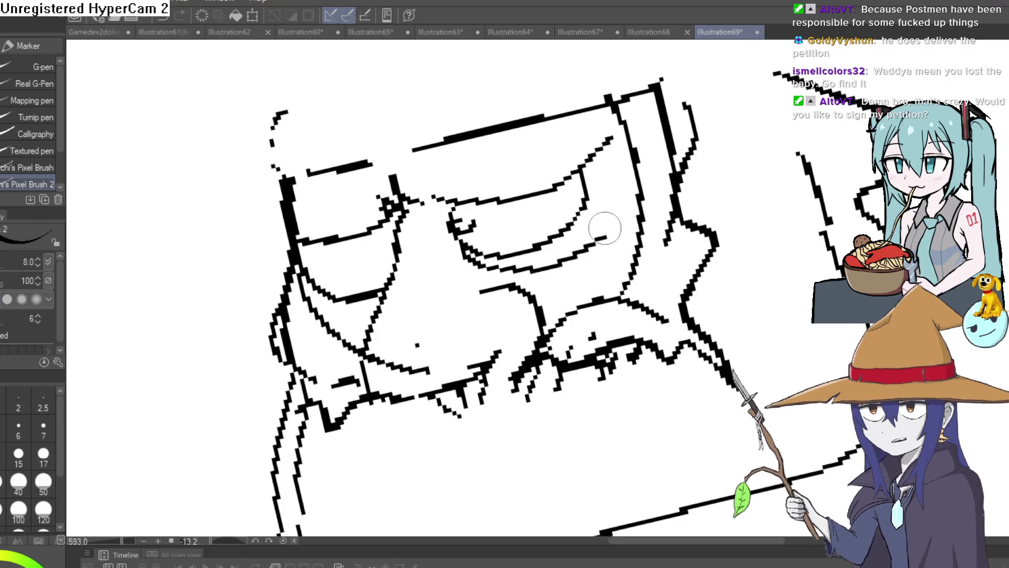
pyautogui.moveTo(374, 289); pyautogui.dragTo(335, 300)
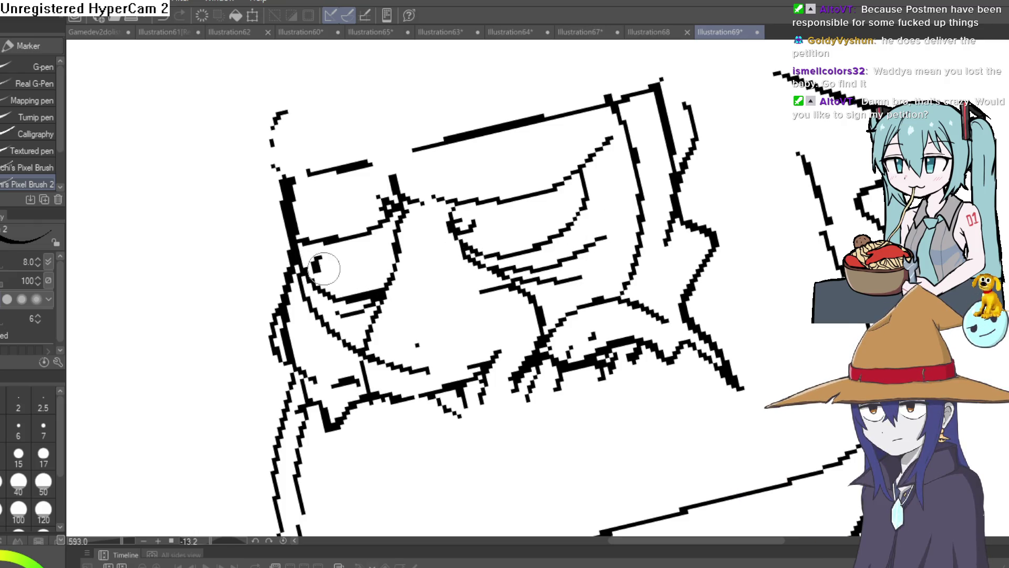
pyautogui.scroll(-5, 599, 187)
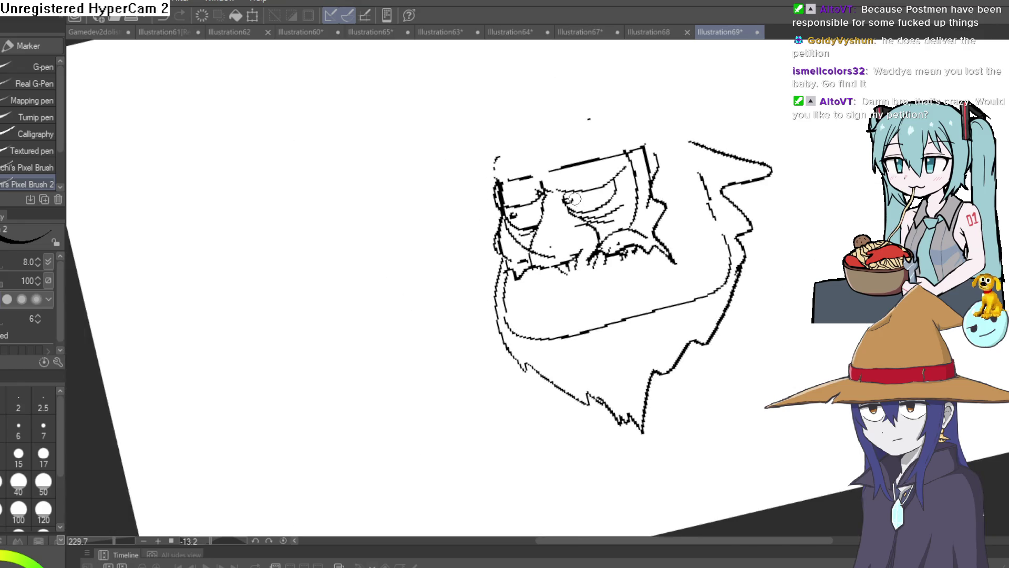
# - Tint the gnome sketch pale blue with the layer colour (Ctrl+Shift+L) and level the canvas rotation
pyautogui.scroll(-3, 725, 298)
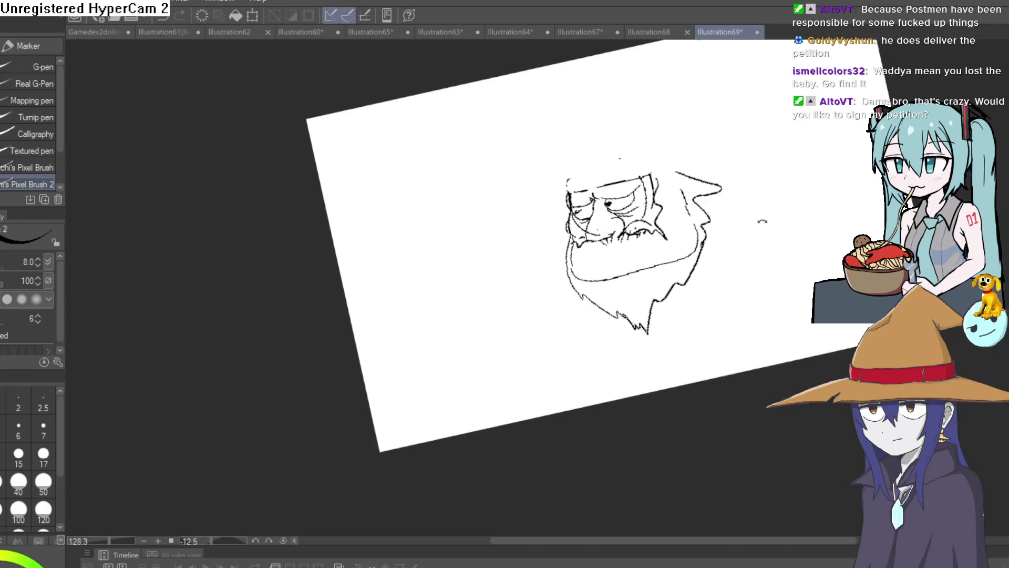
pyautogui.moveTo(726, 298); pyautogui.dragTo(726, 275)
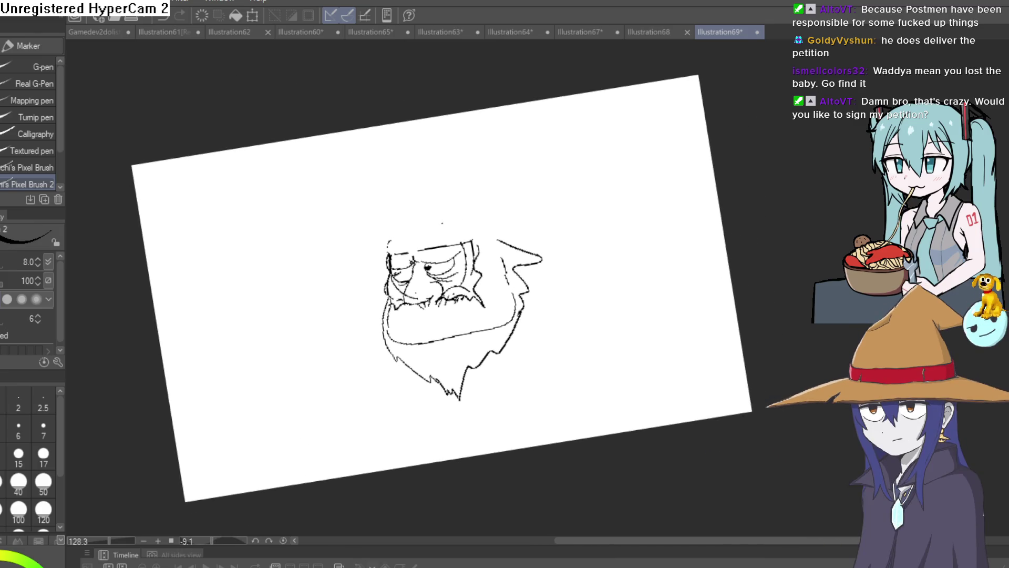
pyautogui.hotkey('ctrl', 'shift', 'l')
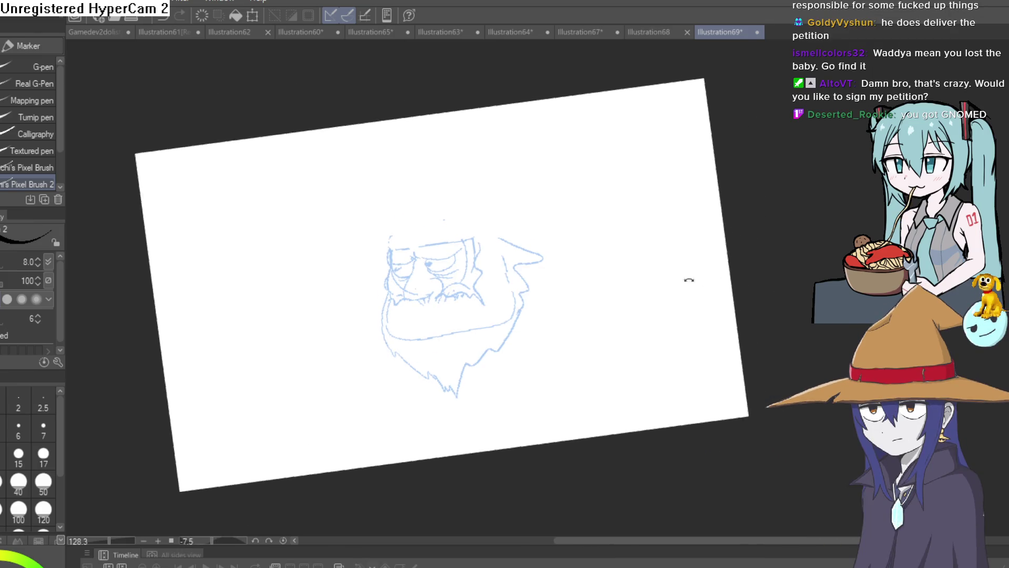
pyautogui.moveTo(687, 279); pyautogui.dragTo(681, 247)
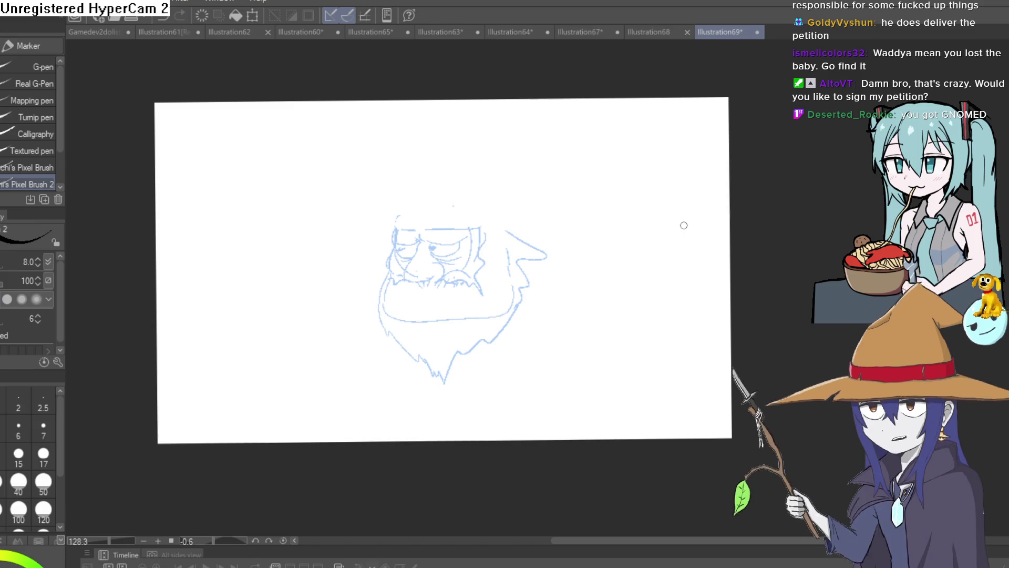
pyautogui.scroll(6, 525, 270)
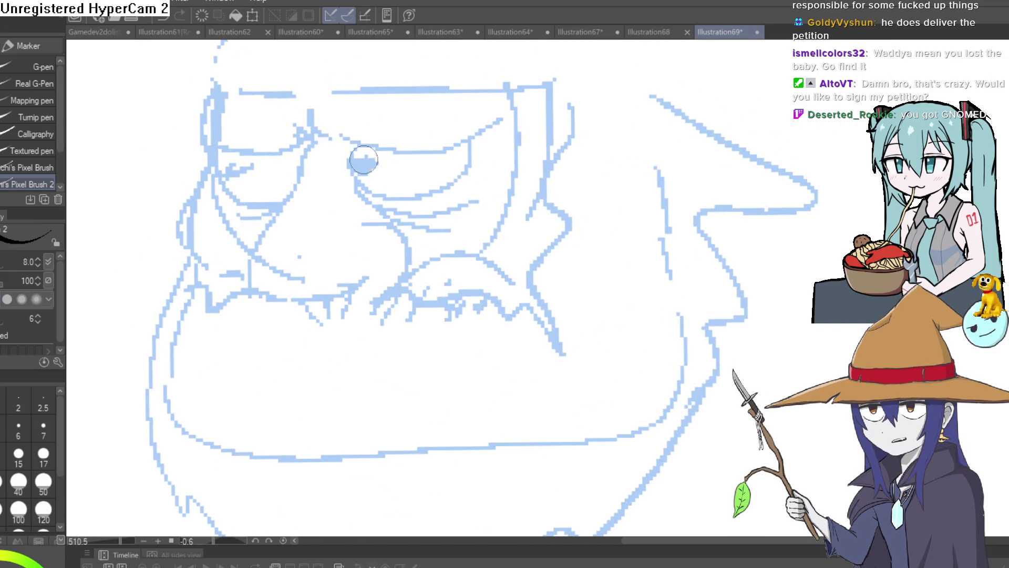
# - Ink the eye outline and pupil, redrawing the line under the eye
pyautogui.click(363, 159)
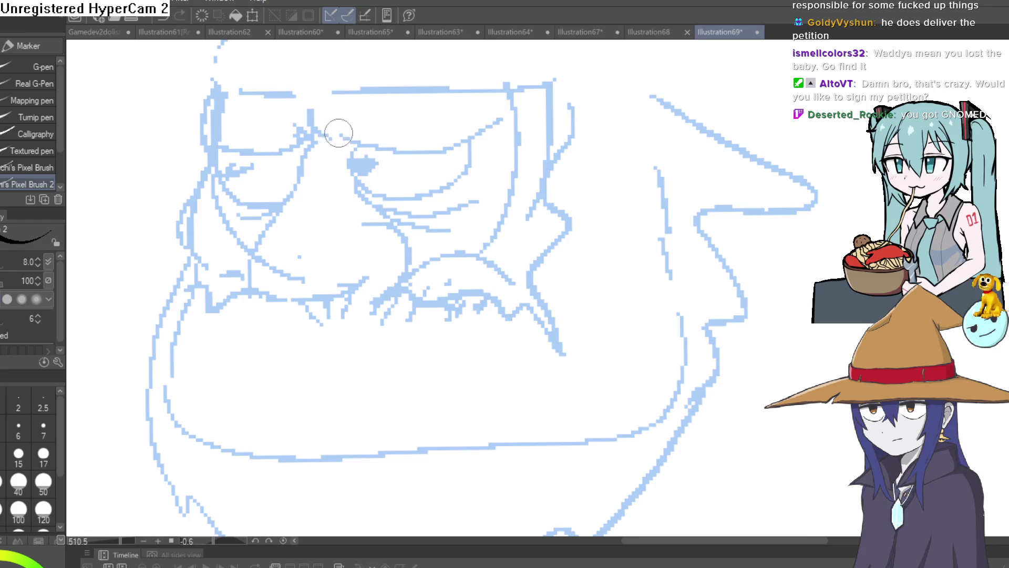
pyautogui.moveTo(317, 103)
pyautogui.mouseDown()
pyautogui.moveTo(342, 138)
pyautogui.moveTo(450, 163)
pyautogui.moveTo(518, 146)
pyautogui.mouseUp()
pyautogui.hotkey('ctrl', 'z')
pyautogui.moveTo(337, 112)
pyautogui.mouseDown()
pyautogui.moveTo(451, 161)
pyautogui.moveTo(505, 169)
pyautogui.mouseUp()
pyautogui.click(379, 184)
pyautogui.moveTo(332, 126)
pyautogui.mouseDown()
pyautogui.moveTo(390, 205)
pyautogui.moveTo(479, 180)
pyautogui.moveTo(368, 288)
pyautogui.mouseUp()
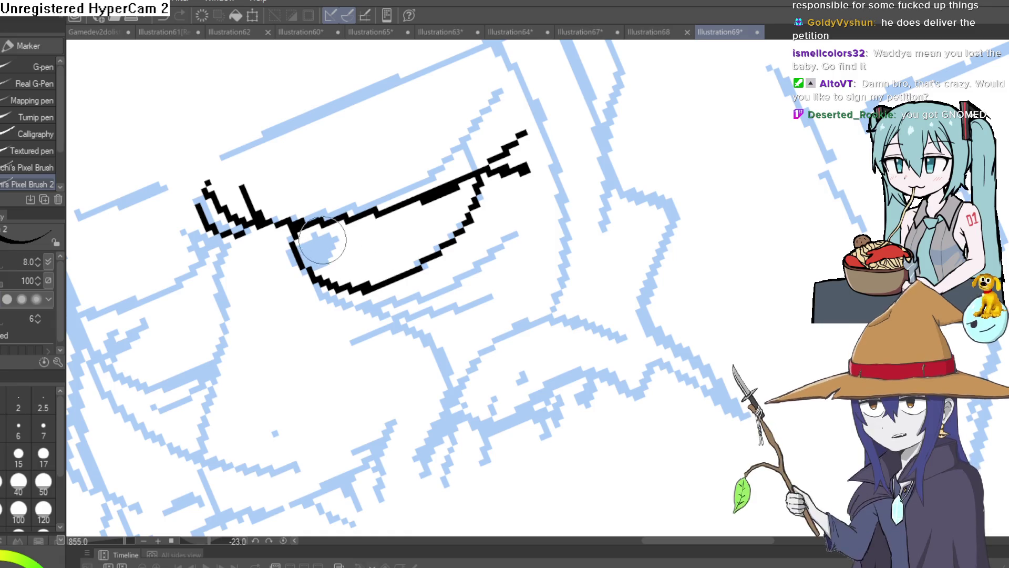
pyautogui.moveTo(315, 243)
pyautogui.mouseDown()
pyautogui.moveTo(323, 253)
pyautogui.moveTo(491, 200)
pyautogui.mouseUp()
# - Ink a line from the left eyelashes and outline the nose with nostril and cheek curves
pyautogui.scroll(-3, 424, 223)
pyautogui.scroll(-3, 477, 237)
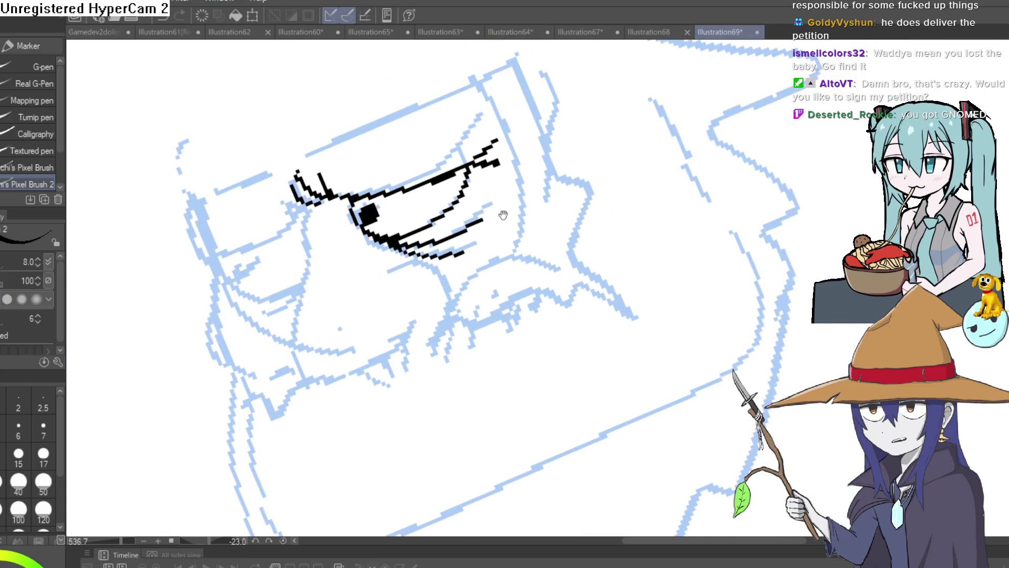
pyautogui.moveTo(578, 220); pyautogui.dragTo(634, 231)
pyautogui.moveTo(545, 203); pyautogui.dragTo(564, 187)
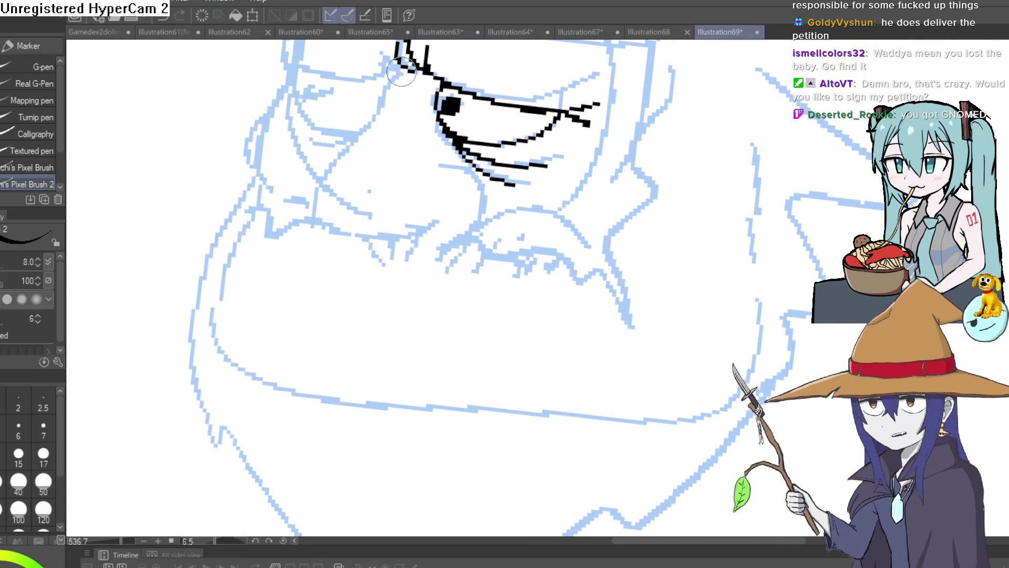
pyautogui.moveTo(402, 69)
pyautogui.mouseDown()
pyautogui.moveTo(378, 117)
pyautogui.moveTo(391, 138)
pyautogui.moveTo(323, 167)
pyautogui.moveTo(323, 212)
pyautogui.moveTo(363, 224)
pyautogui.mouseUp()
pyautogui.moveTo(472, 183); pyautogui.dragTo(481, 156)
pyautogui.moveTo(476, 158)
pyautogui.mouseDown()
pyautogui.moveTo(494, 189)
pyautogui.moveTo(469, 218)
pyautogui.mouseUp()
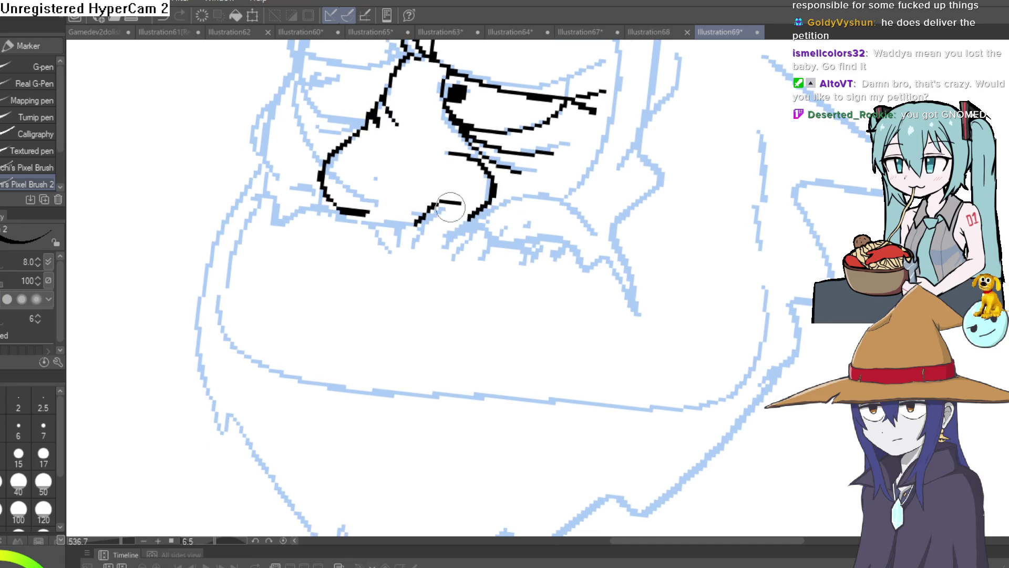
# - Ink the left side of the face and the jaw line, filling in a nostril
pyautogui.scroll(-5, 470, 199)
pyautogui.moveTo(637, 146)
pyautogui.mouseDown()
pyautogui.moveTo(612, 135)
pyautogui.moveTo(431, 166)
pyautogui.mouseUp()
pyautogui.scroll(2, 431, 167)
pyautogui.moveTo(407, 230)
pyautogui.mouseDown()
pyautogui.moveTo(400, 198)
pyautogui.moveTo(381, 180)
pyautogui.mouseUp()
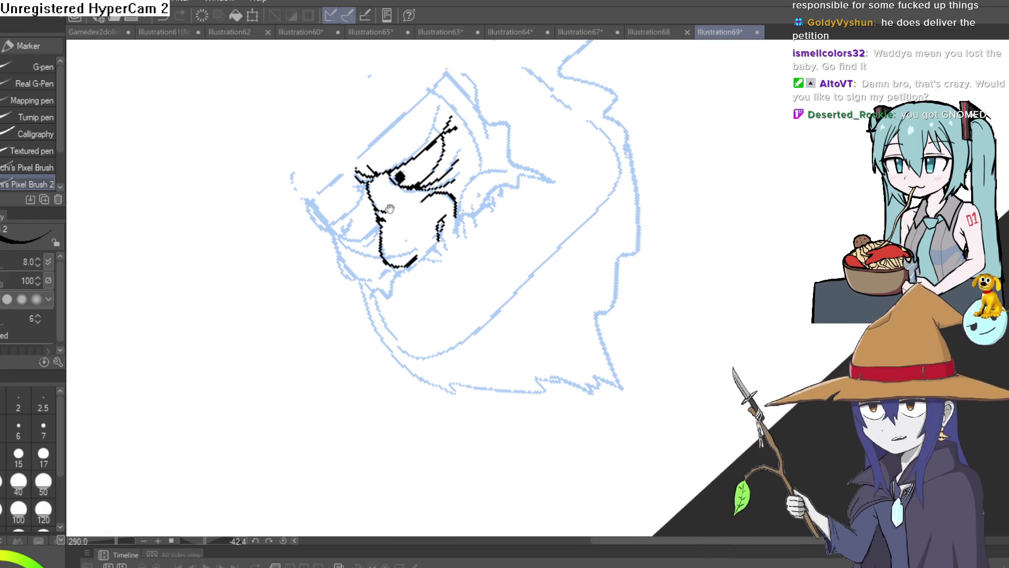
pyautogui.scroll(5, 410, 191)
pyautogui.moveTo(338, 135)
pyautogui.mouseDown()
pyautogui.moveTo(275, 214)
pyautogui.moveTo(232, 248)
pyautogui.moveTo(363, 216)
pyautogui.mouseUp()
pyautogui.moveTo(268, 246); pyautogui.dragTo(289, 248)
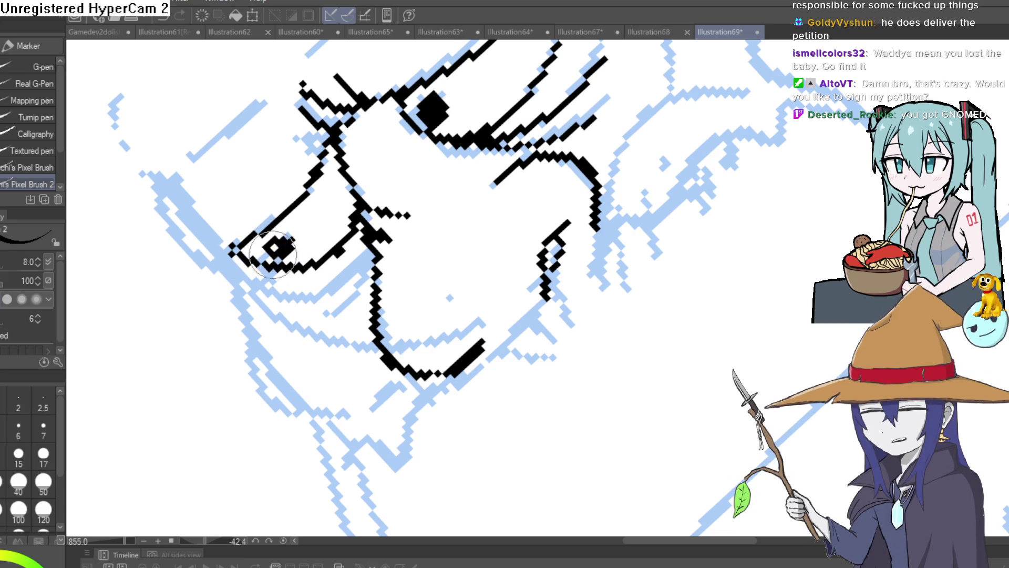
pyautogui.moveTo(357, 180); pyautogui.dragTo(417, 223)
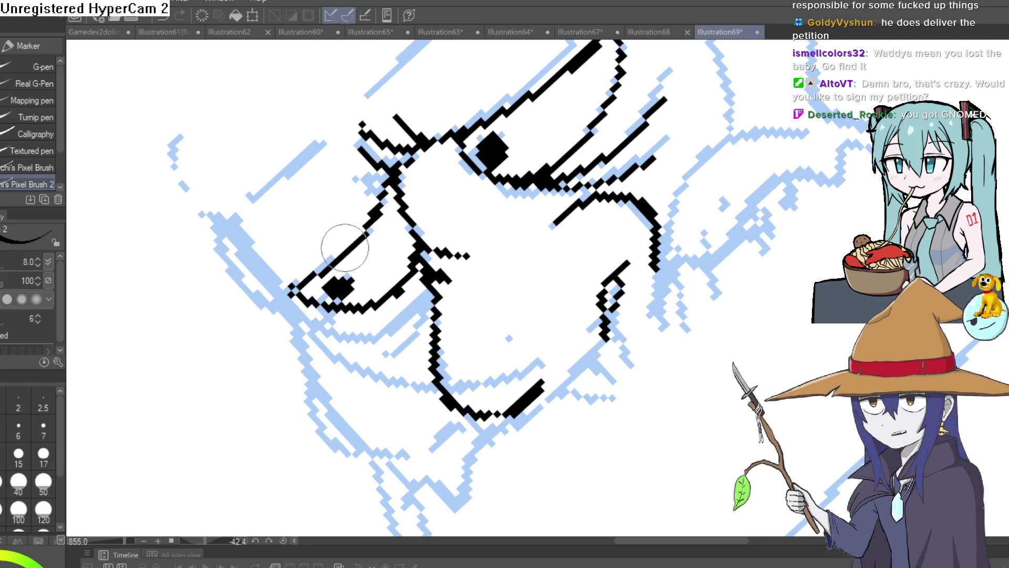
pyautogui.moveTo(340, 258)
pyautogui.mouseDown()
pyautogui.moveTo(519, 403)
pyautogui.moveTo(594, 265)
pyautogui.moveTo(725, 203)
pyautogui.moveTo(506, 215)
pyautogui.moveTo(453, 263)
pyautogui.mouseUp()
# - Add mustache hair strokes along the jaw and ink the cheek line left of the nose
pyautogui.moveTo(439, 210)
pyautogui.mouseDown()
pyautogui.moveTo(404, 249)
pyautogui.moveTo(357, 255)
pyautogui.mouseUp()
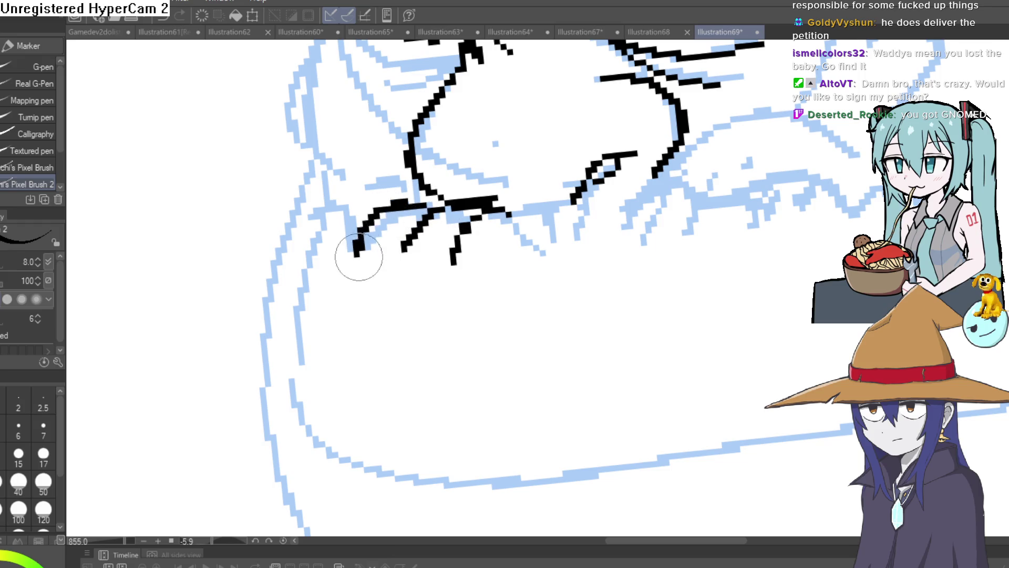
pyautogui.moveTo(325, 202)
pyautogui.mouseDown()
pyautogui.moveTo(347, 209)
pyautogui.moveTo(294, 262)
pyautogui.moveTo(289, 336)
pyautogui.mouseUp()
pyautogui.scroll(-5, 305, 338)
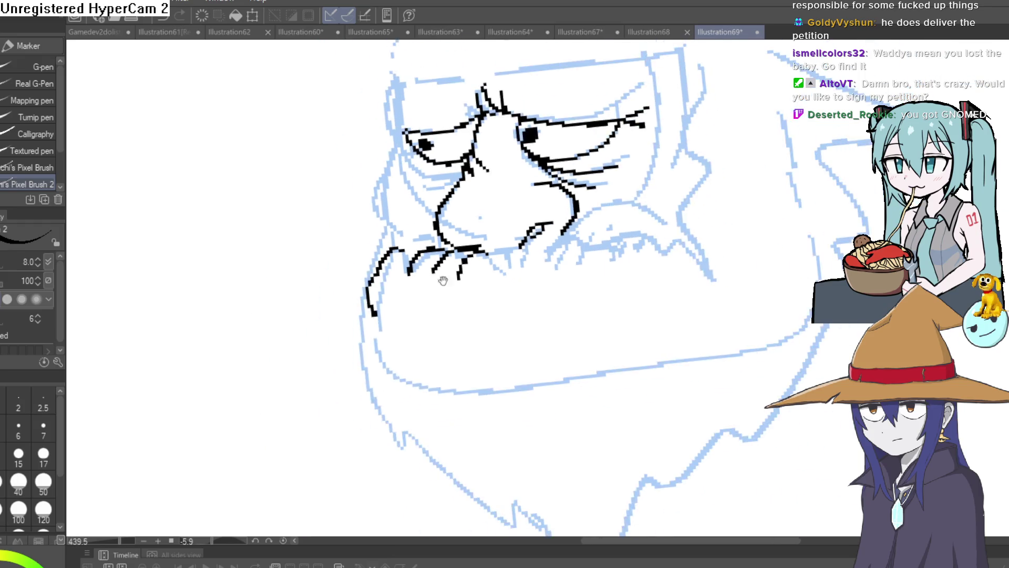
pyautogui.moveTo(490, 247); pyautogui.dragTo(594, 222)
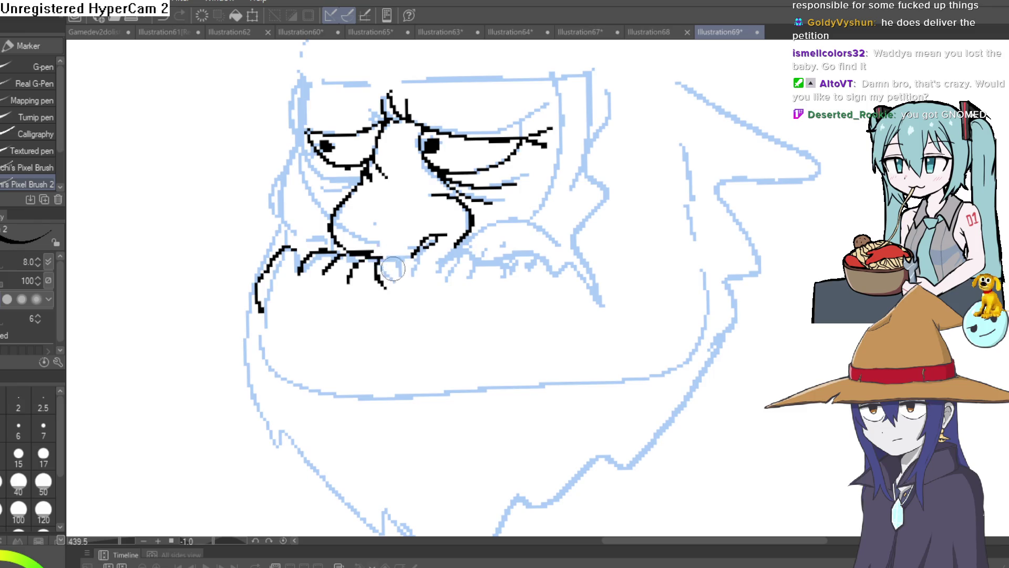
pyautogui.moveTo(464, 243); pyautogui.dragTo(457, 254)
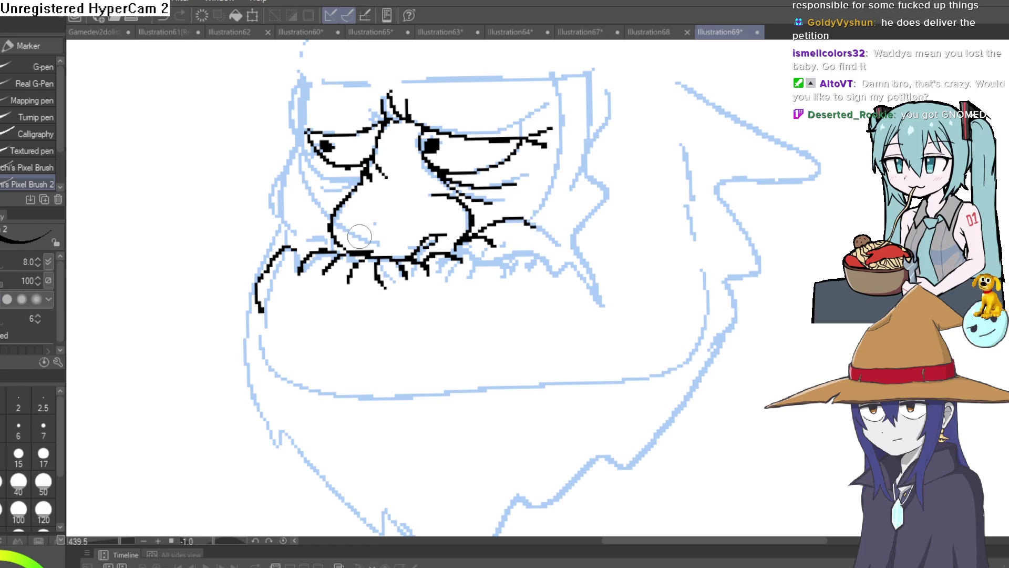
pyautogui.moveTo(332, 234)
pyautogui.mouseDown()
pyautogui.moveTo(288, 211)
pyautogui.moveTo(302, 138)
pyautogui.moveTo(323, 106)
pyautogui.mouseUp()
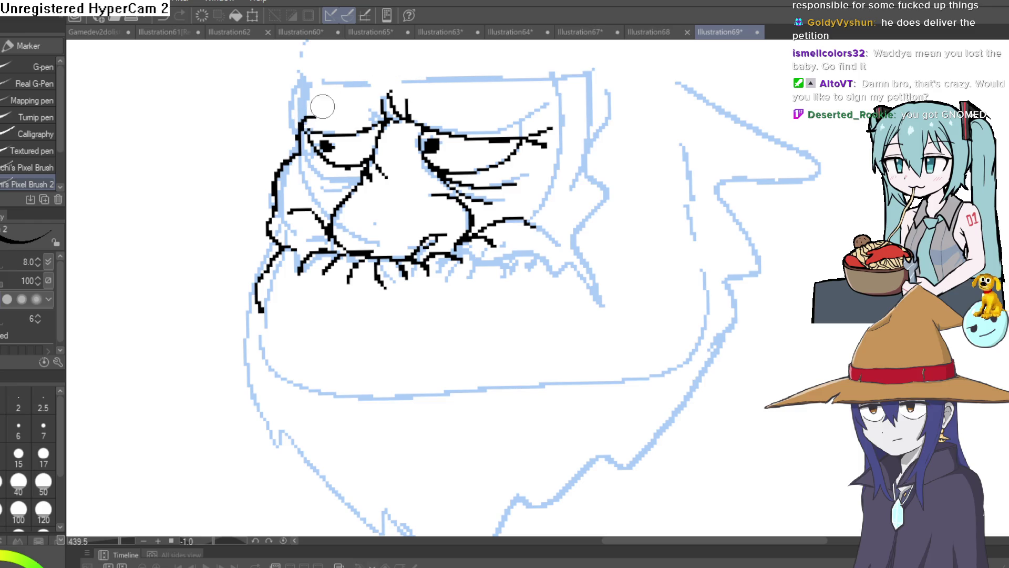
pyautogui.moveTo(578, 199)
pyautogui.mouseDown()
pyautogui.moveTo(649, 214)
pyautogui.moveTo(604, 191)
pyautogui.moveTo(527, 198)
pyautogui.moveTo(498, 234)
pyautogui.moveTo(489, 275)
pyautogui.mouseUp()
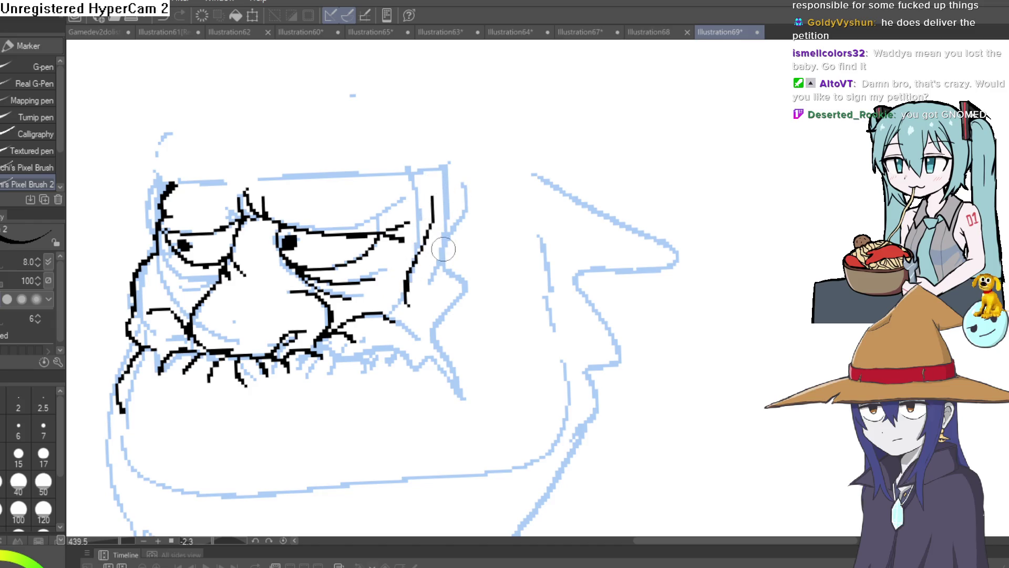
# - Ink the right head outline down the beard to its jagged tip and up the beard's left side
pyautogui.moveTo(410, 297); pyautogui.dragTo(425, 259)
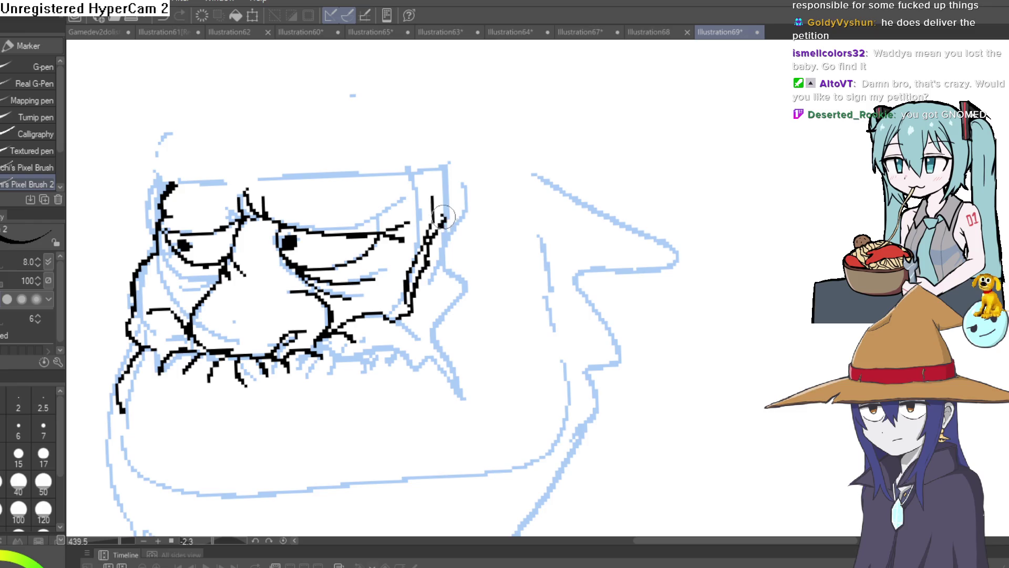
pyautogui.scroll(-2, 440, 165)
pyautogui.hscroll(4, 440, 165)
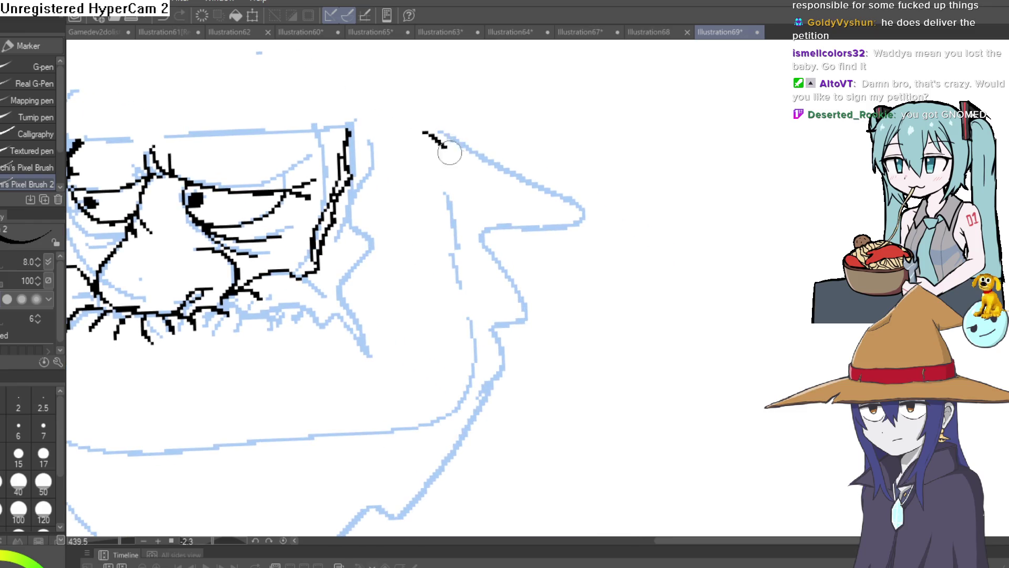
pyautogui.moveTo(447, 148); pyautogui.dragTo(490, 418)
pyautogui.scroll(-6, 489, 418)
pyautogui.hscroll(-4, 490, 418)
pyautogui.moveTo(563, 241)
pyautogui.mouseDown()
pyautogui.moveTo(441, 359)
pyautogui.moveTo(336, 484)
pyautogui.moveTo(286, 431)
pyautogui.moveTo(288, 356)
pyautogui.mouseUp()
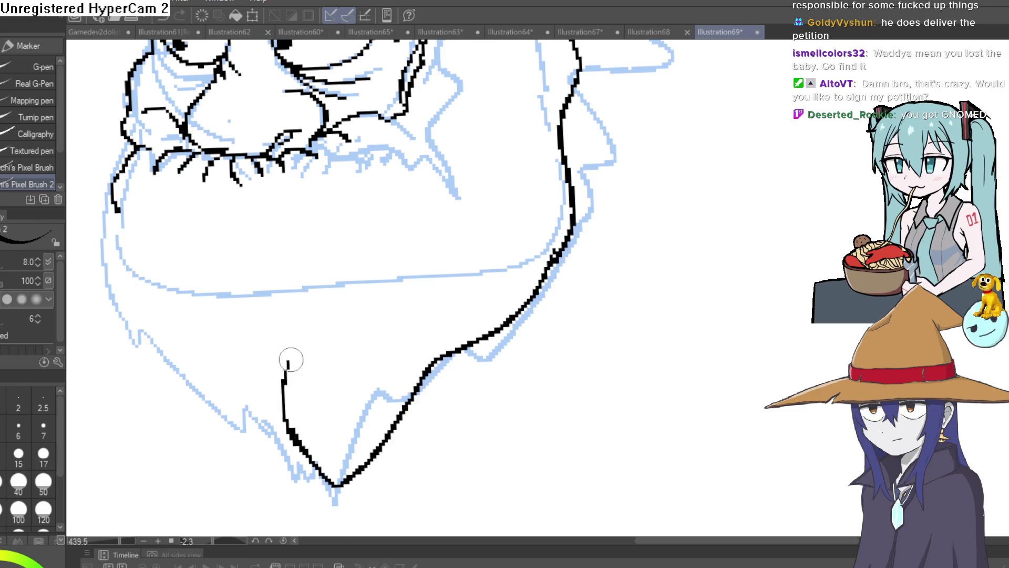
pyautogui.moveTo(293, 434); pyautogui.dragTo(247, 376)
pyautogui.moveTo(210, 427)
pyautogui.mouseDown()
pyautogui.moveTo(166, 327)
pyautogui.moveTo(113, 302)
pyautogui.moveTo(120, 190)
pyautogui.mouseUp()
# - Draw the curved mouth lines below the mustache
pyautogui.scroll(-3, 360, 225)
pyautogui.scroll(3, 305, 294)
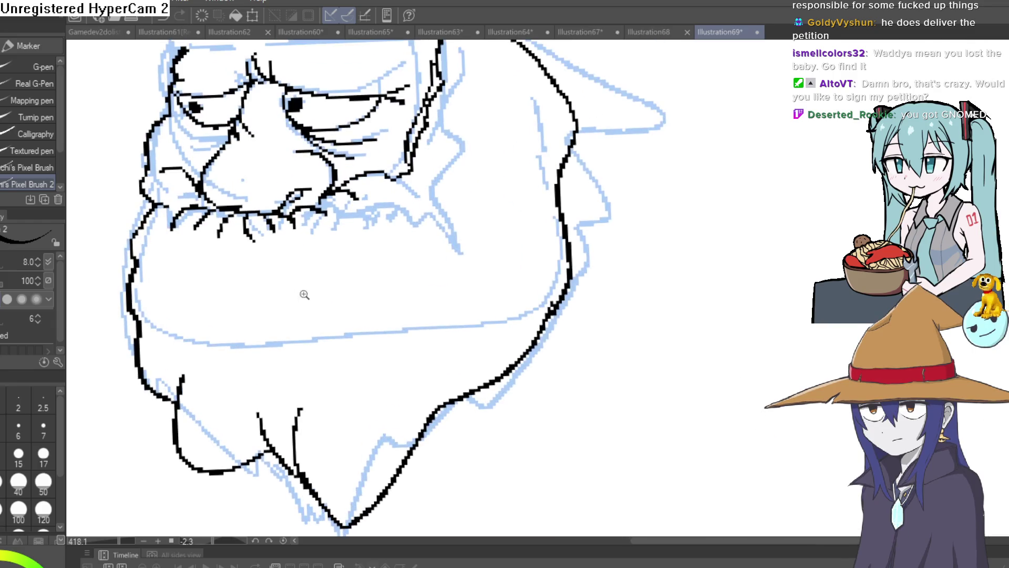
pyautogui.moveTo(388, 324); pyautogui.dragTo(398, 360)
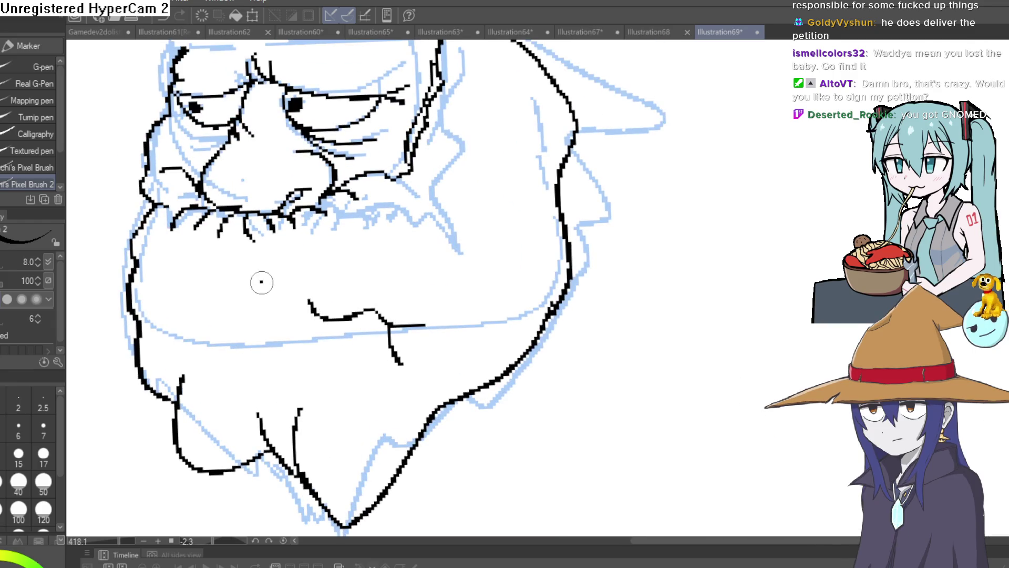
pyautogui.moveTo(261, 283); pyautogui.dragTo(178, 329)
pyautogui.scroll(3, 451, 314)
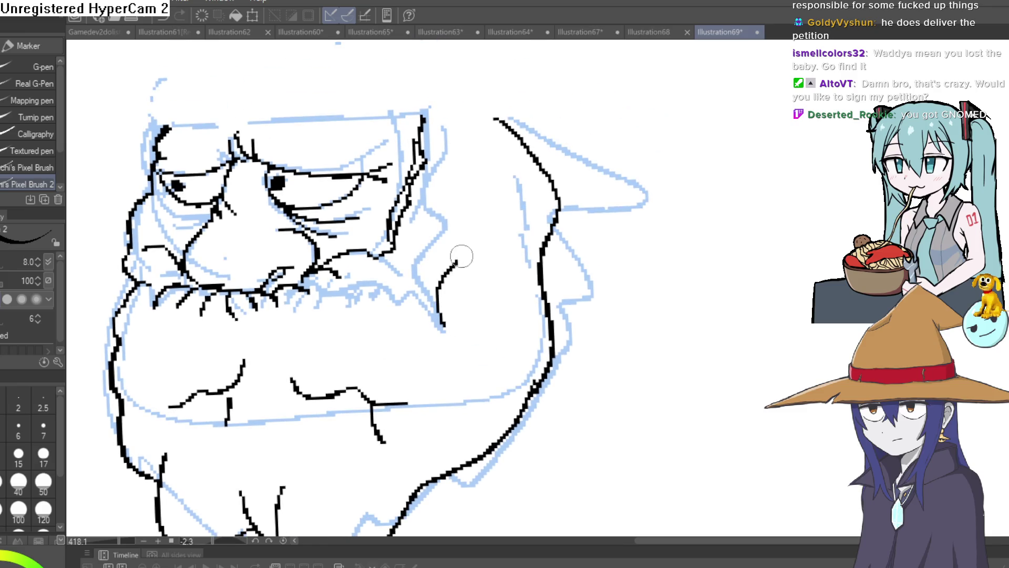
pyautogui.scroll(-5, 621, 247)
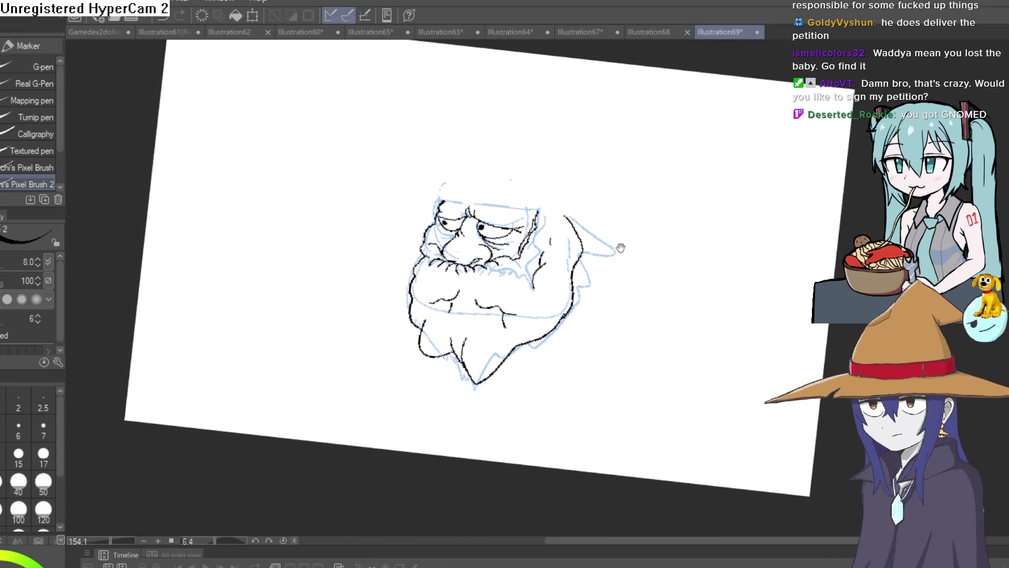
# - Draw the rounded body outline below the beard, undoing one stroke
pyautogui.moveTo(621, 247)
pyautogui.mouseDown()
pyautogui.moveTo(575, 199)
pyautogui.moveTo(530, 176)
pyautogui.mouseUp()
pyautogui.scroll(2, 525, 210)
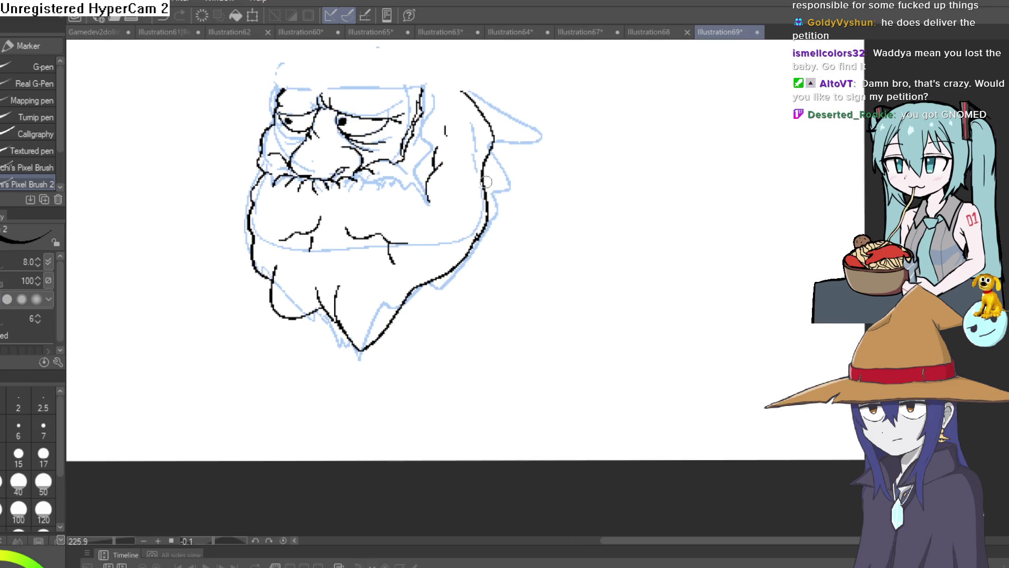
pyautogui.moveTo(455, 269); pyautogui.dragTo(449, 271)
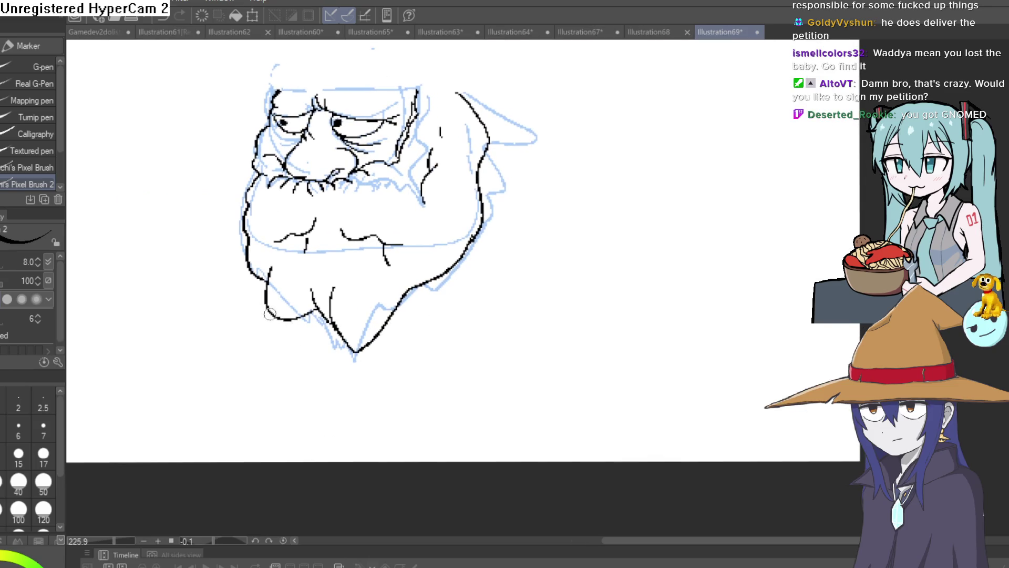
pyautogui.moveTo(371, 383); pyautogui.dragTo(403, 398)
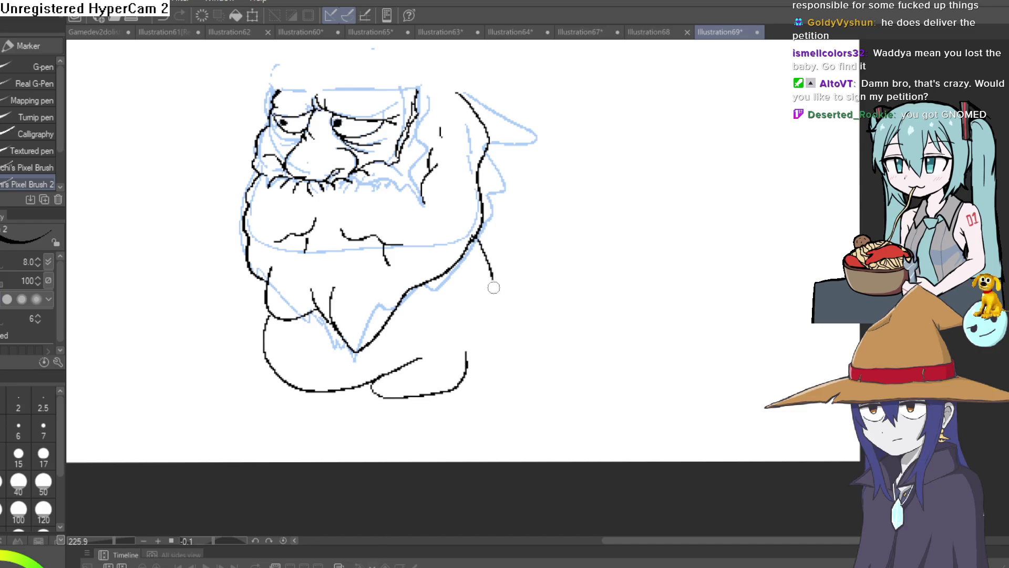
pyautogui.hotkey('ctrl', 'z')
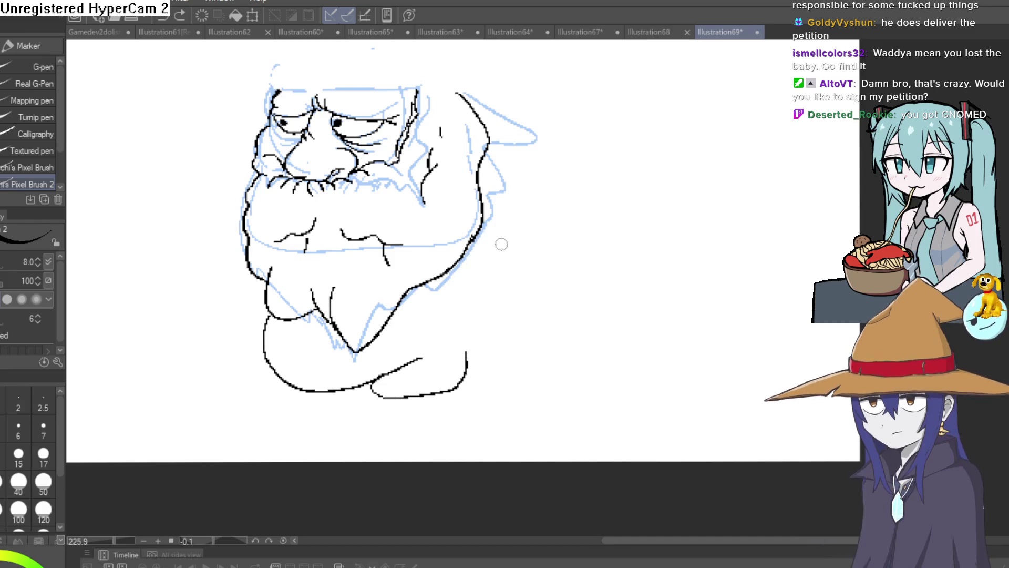
pyautogui.moveTo(502, 185)
pyautogui.mouseDown()
pyautogui.moveTo(521, 313)
pyautogui.moveTo(467, 294)
pyautogui.mouseUp()
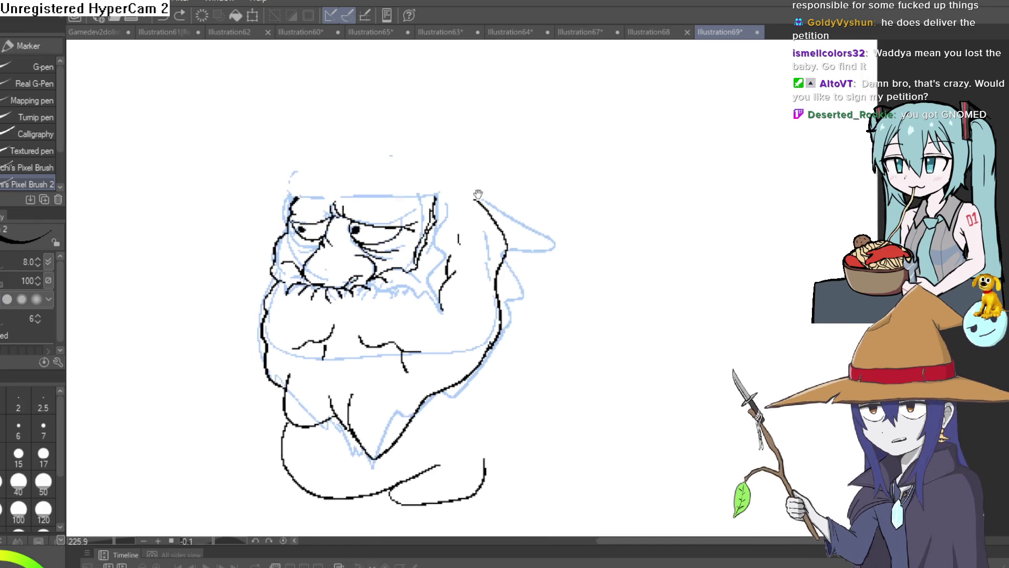
# - Ink the hat from the head's right outline over the top to its drooping right tip
pyautogui.moveTo(435, 208); pyautogui.dragTo(468, 186)
pyautogui.moveTo(311, 207)
pyautogui.mouseDown()
pyautogui.moveTo(289, 255)
pyautogui.moveTo(331, 210)
pyautogui.moveTo(492, 243)
pyautogui.moveTo(565, 278)
pyautogui.mouseUp()
pyautogui.scroll(2, 289, 255)
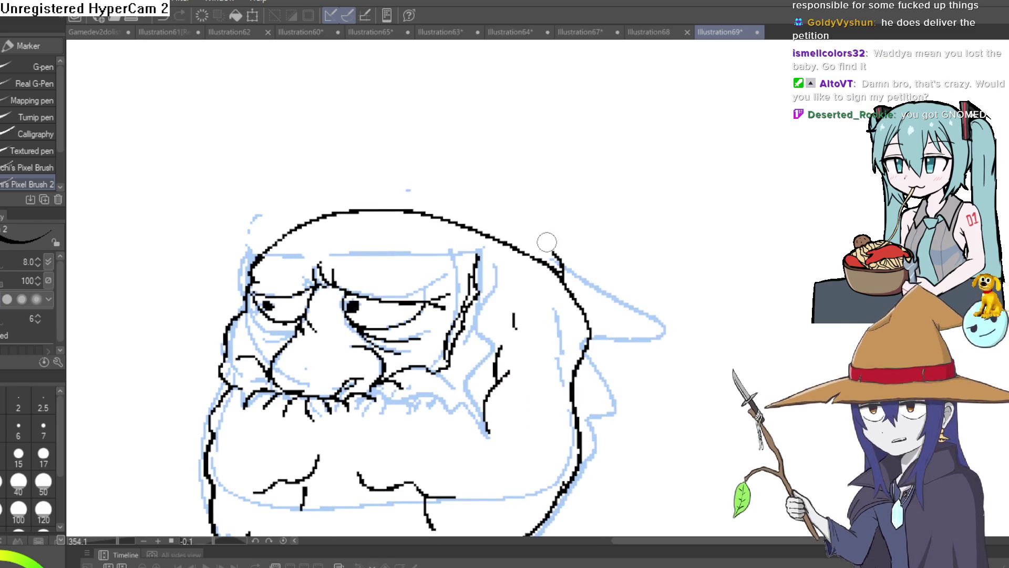
pyautogui.moveTo(538, 236); pyautogui.dragTo(460, 202)
pyautogui.moveTo(271, 228)
pyautogui.mouseDown()
pyautogui.moveTo(379, 189)
pyautogui.moveTo(456, 201)
pyautogui.mouseUp()
pyautogui.moveTo(573, 248); pyautogui.dragTo(562, 277)
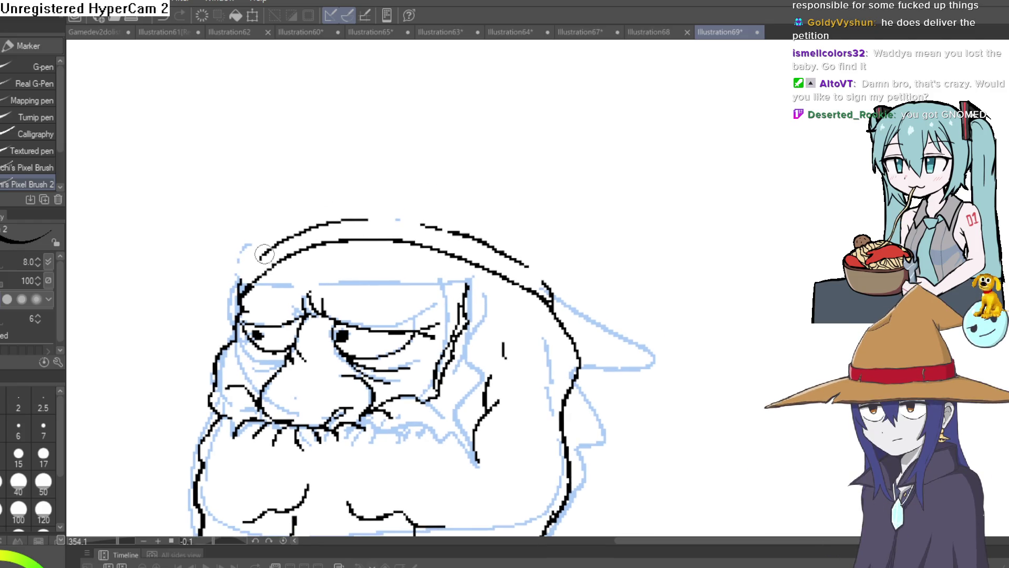
pyautogui.moveTo(239, 277); pyautogui.dragTo(266, 241)
pyautogui.moveTo(289, 189)
pyautogui.mouseDown()
pyautogui.moveTo(403, 109)
pyautogui.moveTo(538, 135)
pyautogui.moveTo(629, 304)
pyautogui.moveTo(649, 418)
pyautogui.mouseUp()
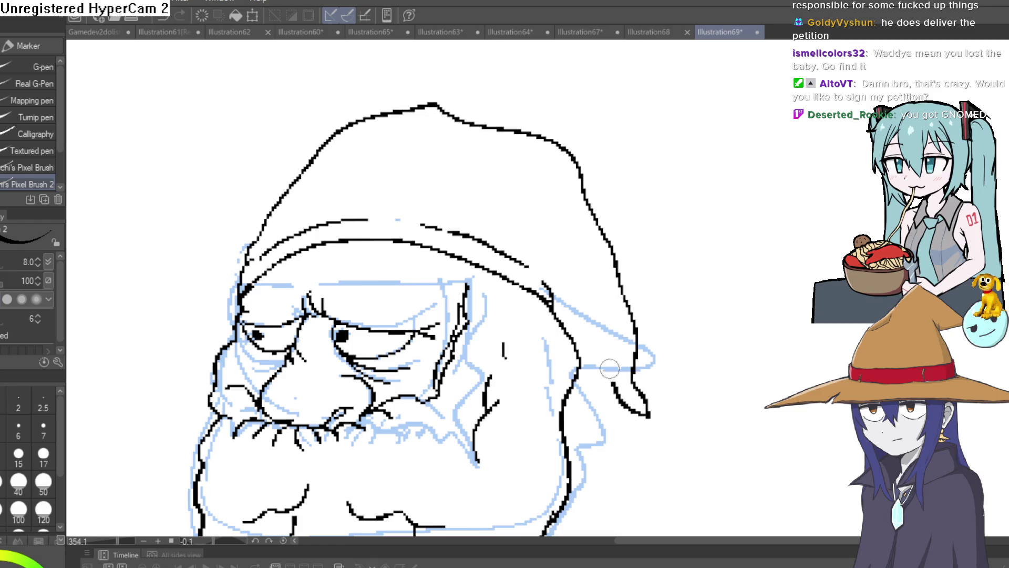
pyautogui.scroll(-2, 574, 252)
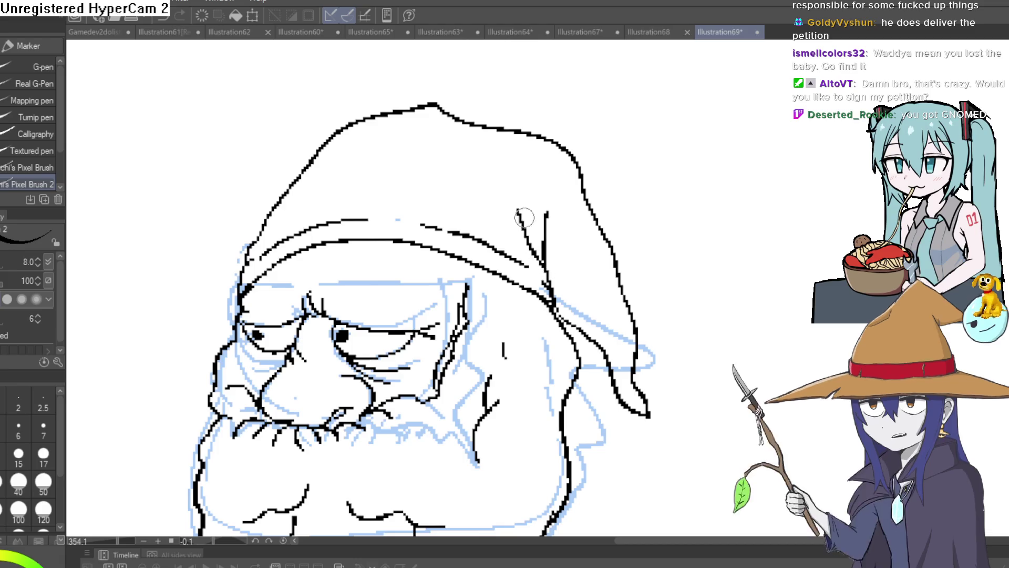
pyautogui.moveTo(620, 256); pyautogui.dragTo(583, 53)
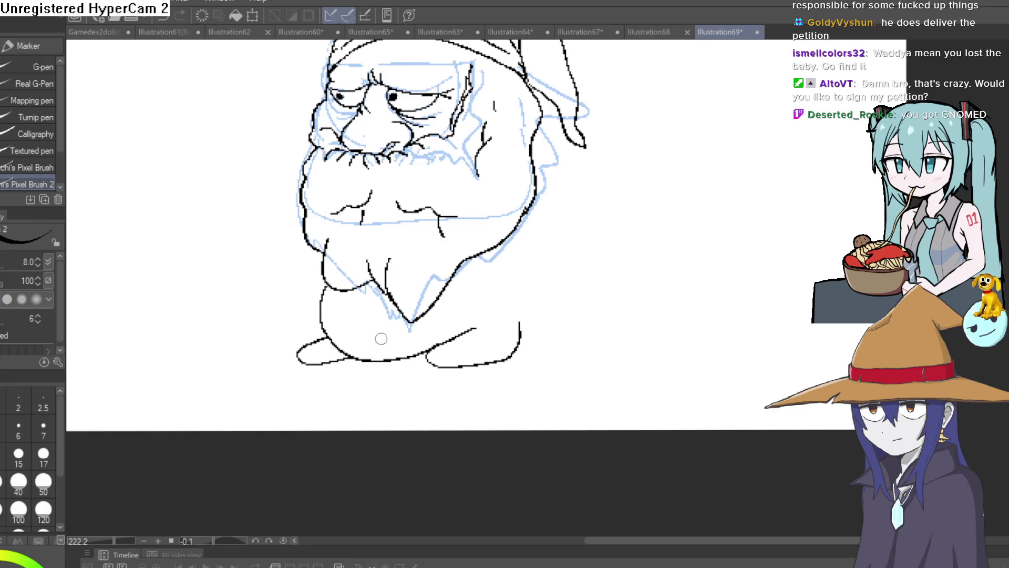
# - Ink a line below the beard and dot three buttons onto the shirt
pyautogui.moveTo(380, 338)
pyautogui.mouseDown()
pyautogui.moveTo(405, 386)
pyautogui.moveTo(339, 416)
pyautogui.moveTo(349, 421)
pyautogui.moveTo(353, 372)
pyautogui.mouseUp()
pyautogui.moveTo(297, 316)
pyautogui.mouseDown()
pyautogui.moveTo(316, 374)
pyautogui.moveTo(277, 367)
pyautogui.mouseUp()
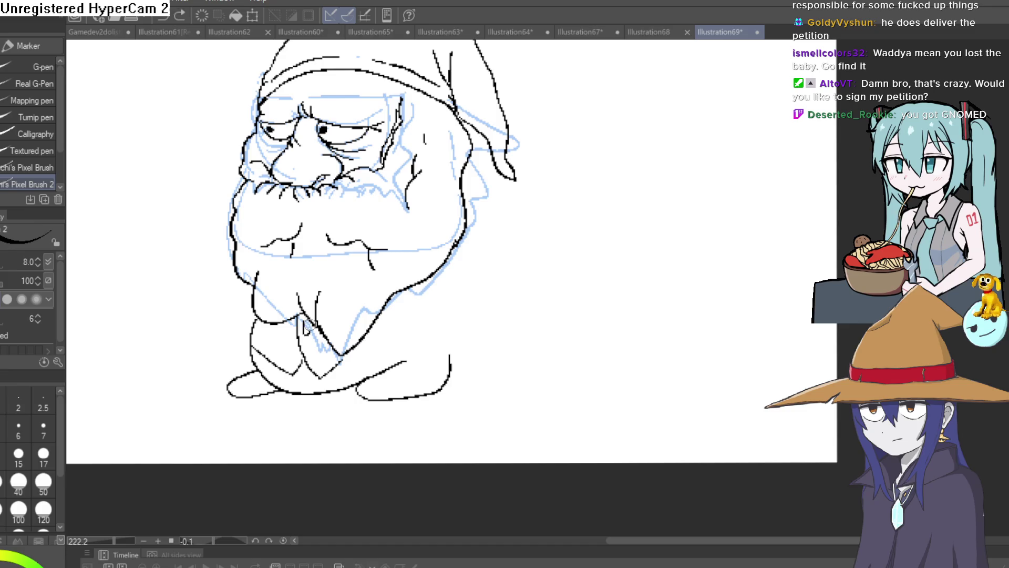
pyautogui.click(309, 352)
pyautogui.click(306, 330)
pyautogui.moveTo(464, 299); pyautogui.dragTo(442, 295)
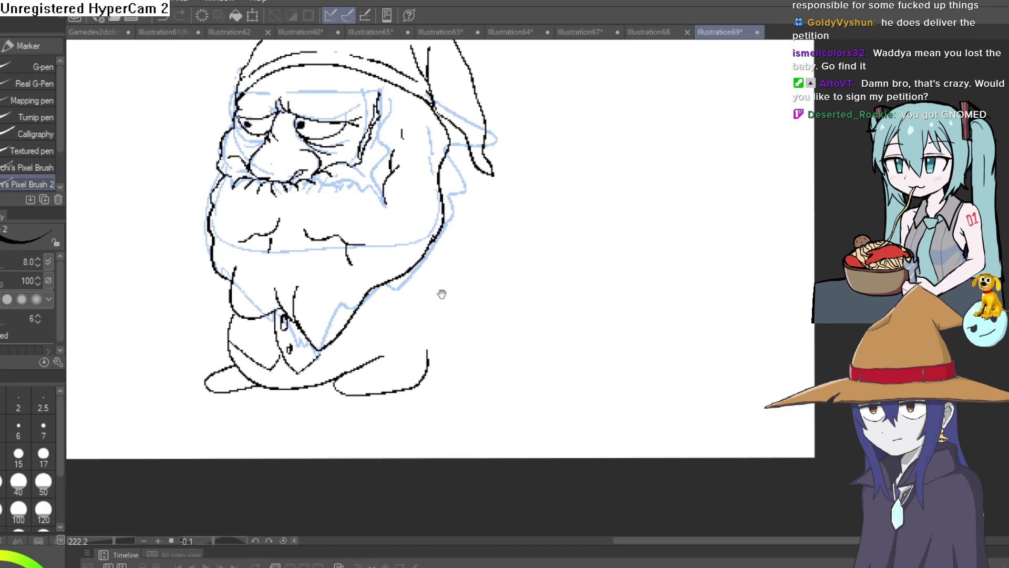
# - Draw the looped outline and edge lines of the bundle held beside the shirt
pyautogui.moveTo(353, 314); pyautogui.dragTo(392, 321)
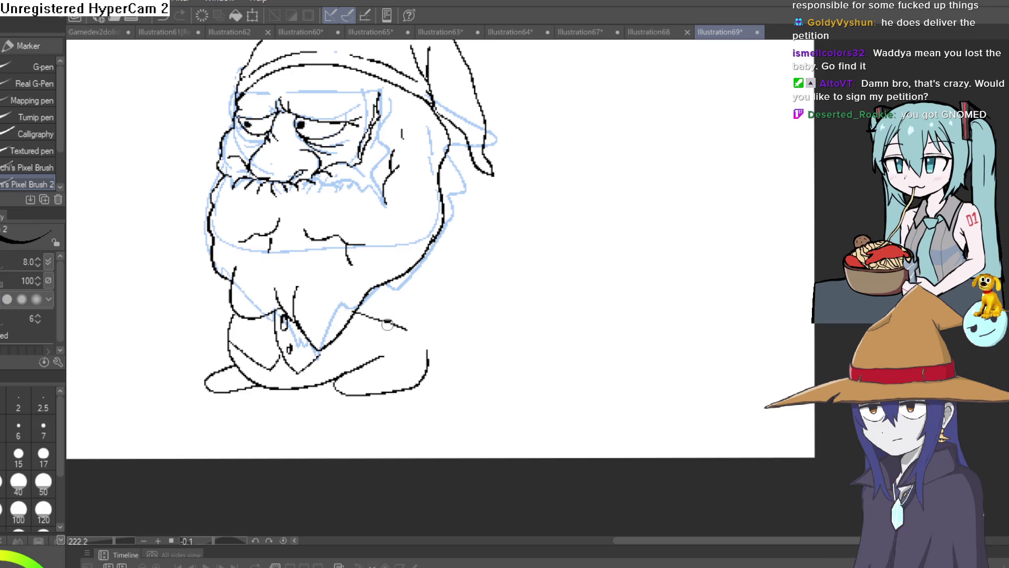
pyautogui.moveTo(387, 325)
pyautogui.mouseDown()
pyautogui.moveTo(421, 345)
pyautogui.moveTo(487, 295)
pyautogui.moveTo(421, 299)
pyautogui.mouseUp()
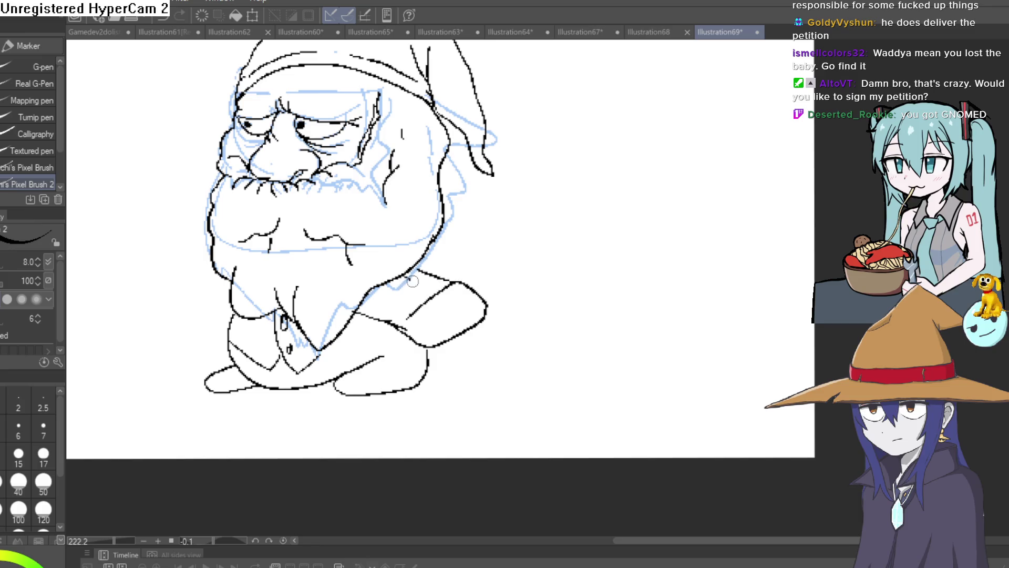
pyautogui.moveTo(375, 301); pyautogui.dragTo(440, 302)
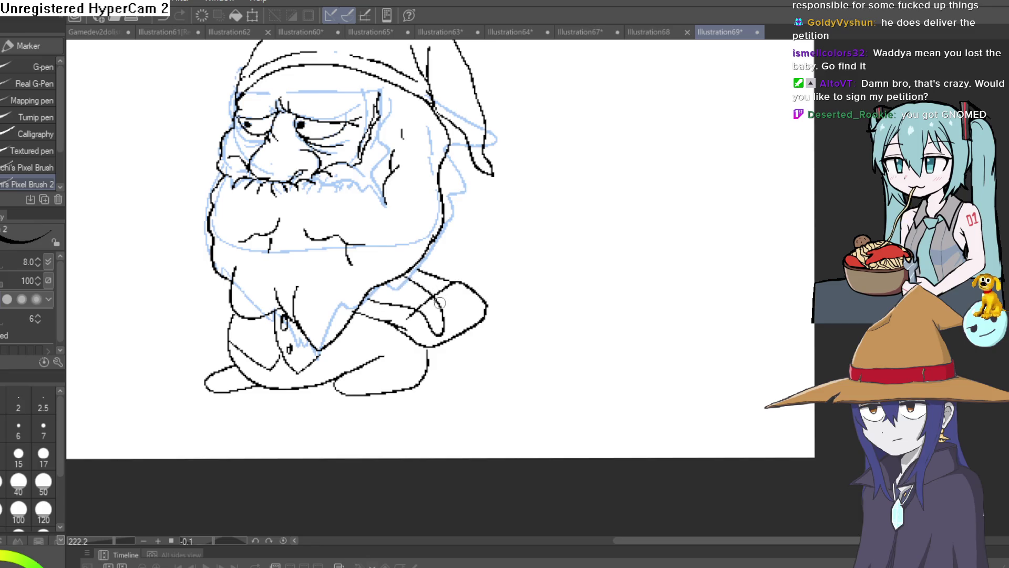
pyautogui.press('e')
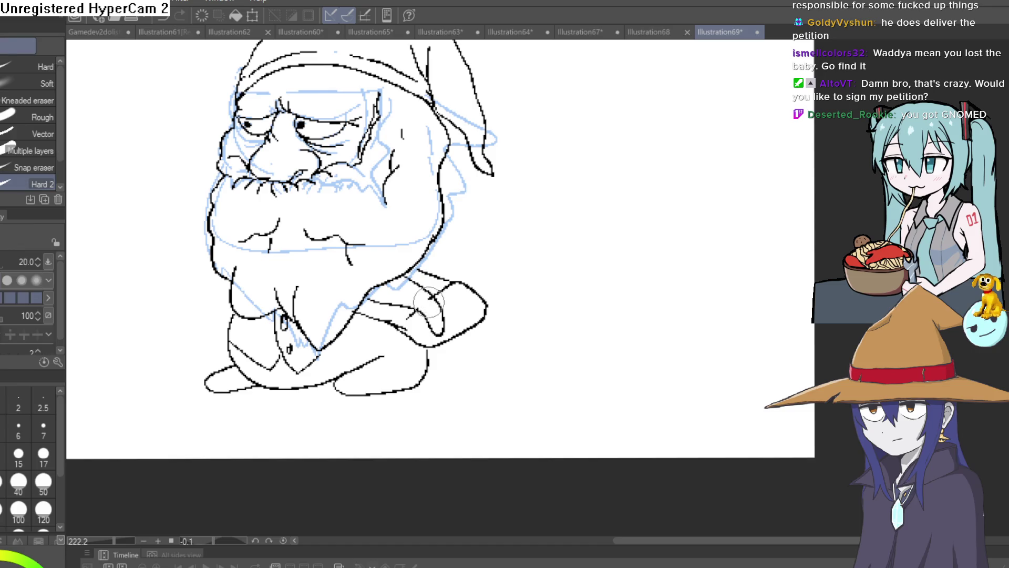
pyautogui.press('p')
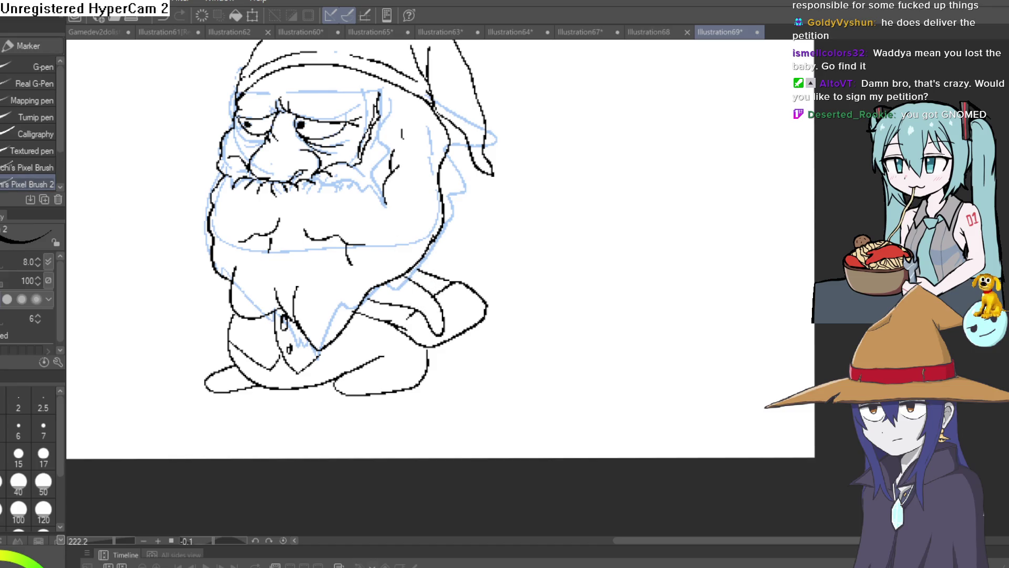
# - Add a stroke at the bundle's end and centre the whole gnome in view
pyautogui.keyDown('ctrl'); pyautogui.click(487, 293); pyautogui.keyUp('ctrl')
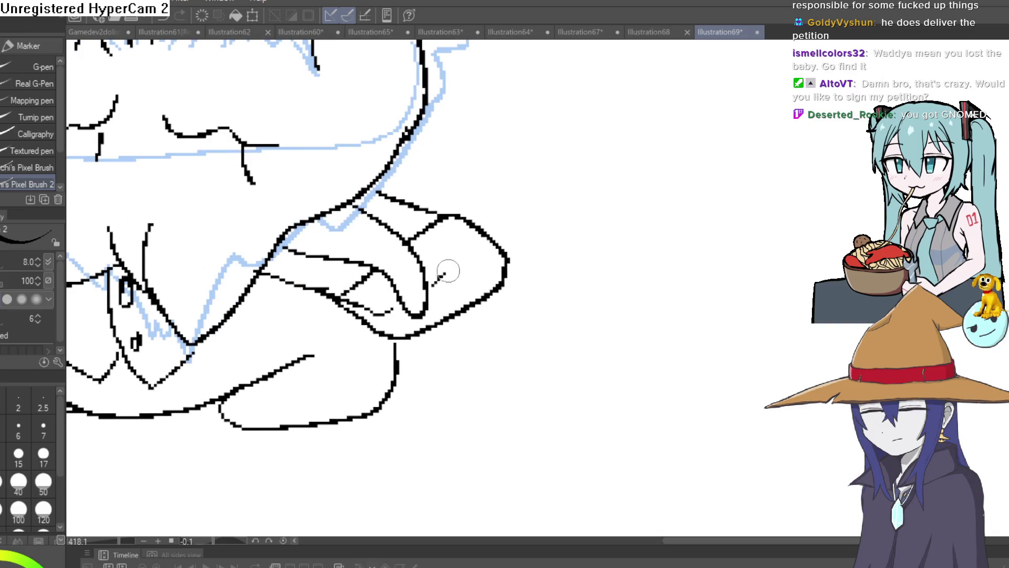
pyautogui.moveTo(432, 285); pyautogui.dragTo(464, 229)
pyautogui.moveTo(389, 306)
pyautogui.mouseDown()
pyautogui.moveTo(371, 271)
pyautogui.moveTo(400, 366)
pyautogui.mouseUp()
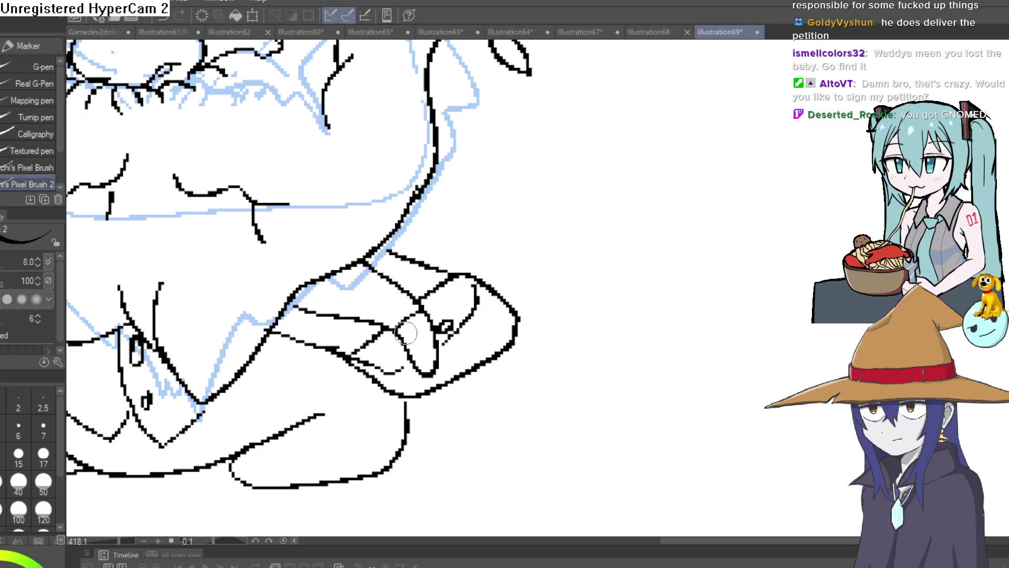
pyautogui.scroll(-3, 422, 338)
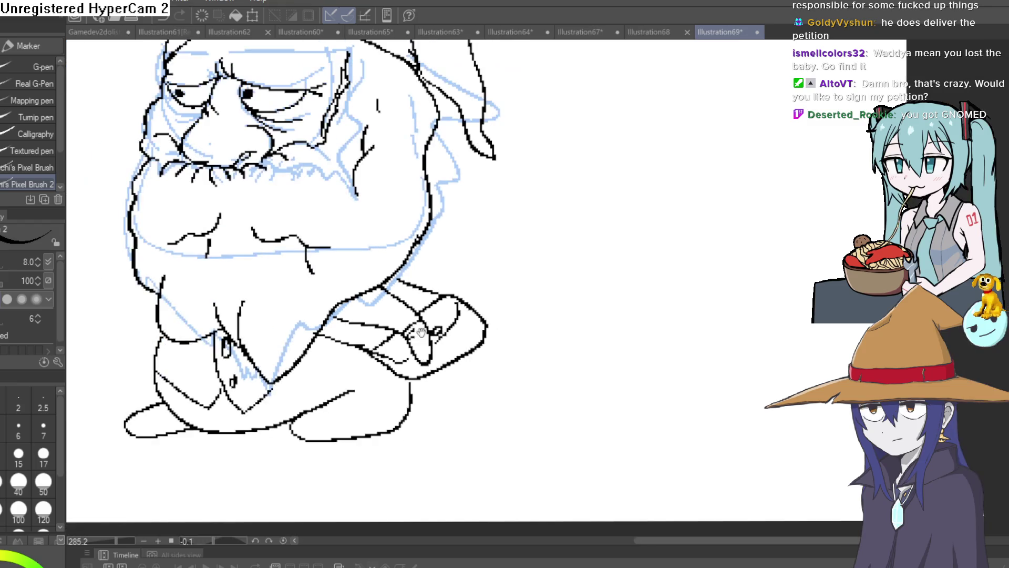
pyautogui.scroll(1, 471, 288)
pyautogui.moveTo(471, 288); pyautogui.dragTo(518, 299)
pyautogui.scroll(-4, 764, 379)
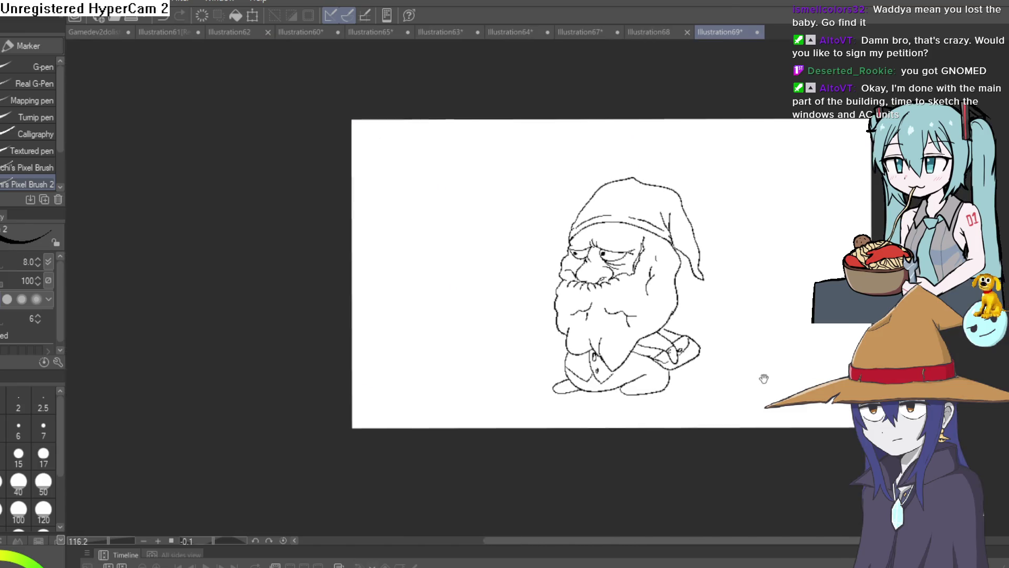
pyautogui.scroll(5, 597, 310)
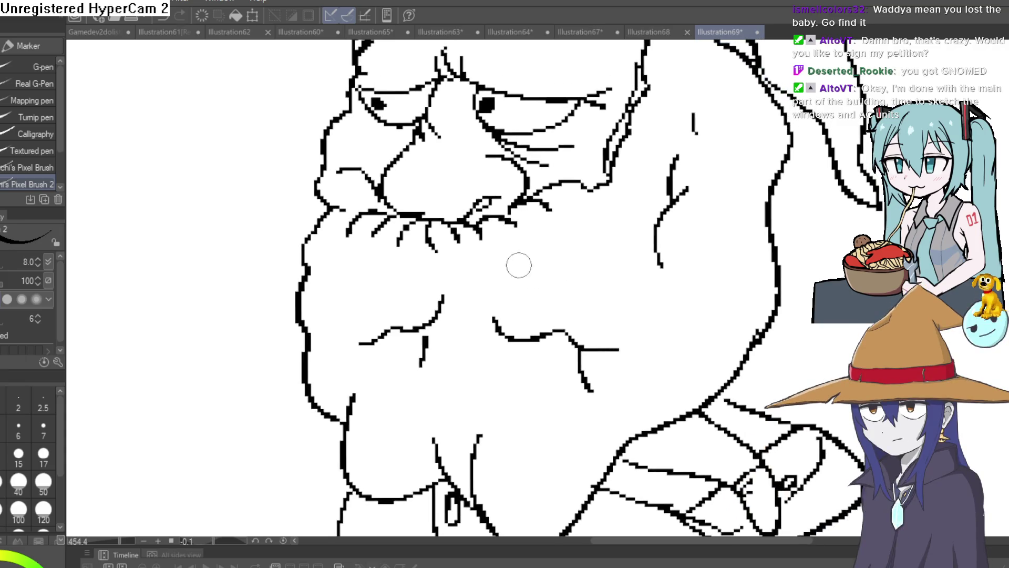
# - Erase the stray lines right of the belly and fit the gnome in view
pyautogui.press('e')
pyautogui.moveTo(497, 320)
pyautogui.mouseDown()
pyautogui.moveTo(554, 378)
pyautogui.moveTo(590, 383)
pyautogui.moveTo(413, 356)
pyautogui.mouseUp()
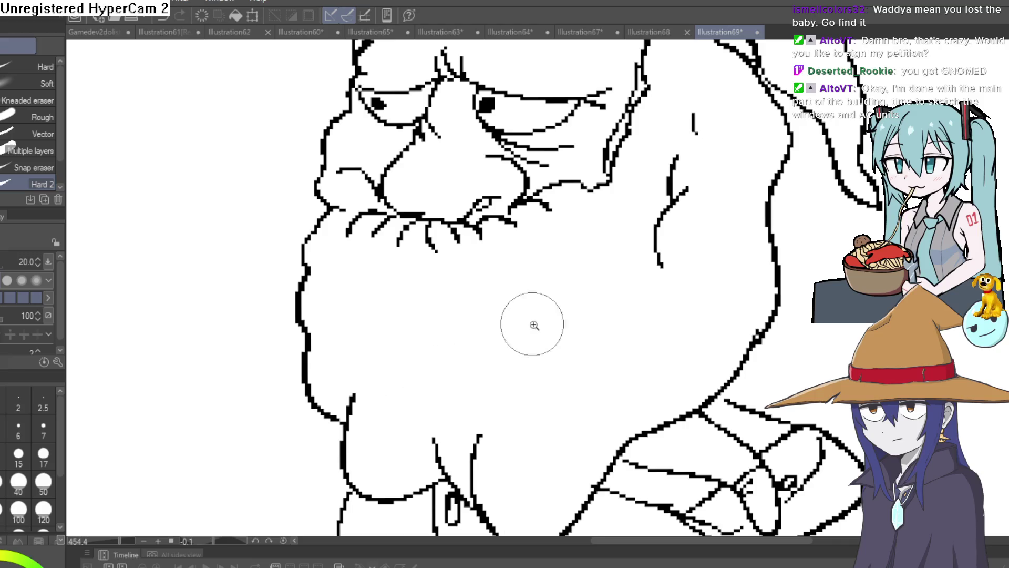
pyautogui.hotkey('ctrl', 'alt', '0')
pyautogui.moveTo(572, 334); pyautogui.dragTo(566, 329)
# - Extend the beard's left outline downward with the pen
pyautogui.press('p')
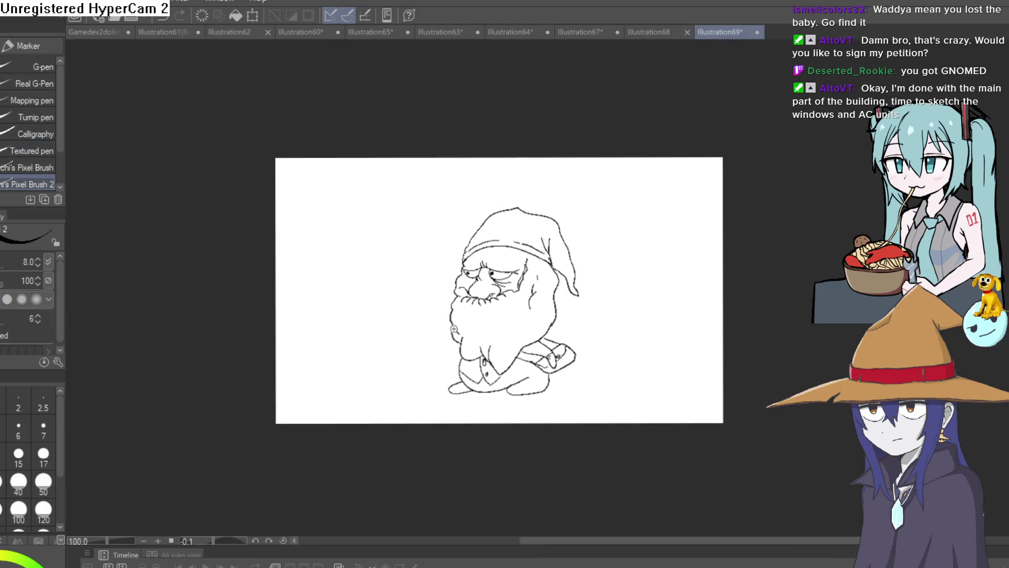
pyautogui.scroll(5, 454, 329)
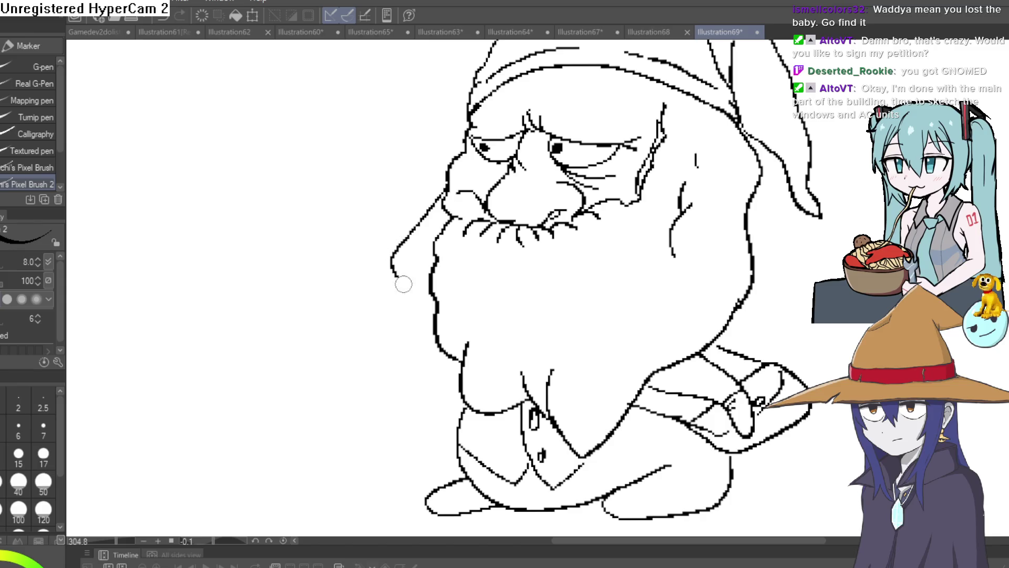
pyautogui.moveTo(404, 285); pyautogui.dragTo(429, 338)
pyautogui.press('e')
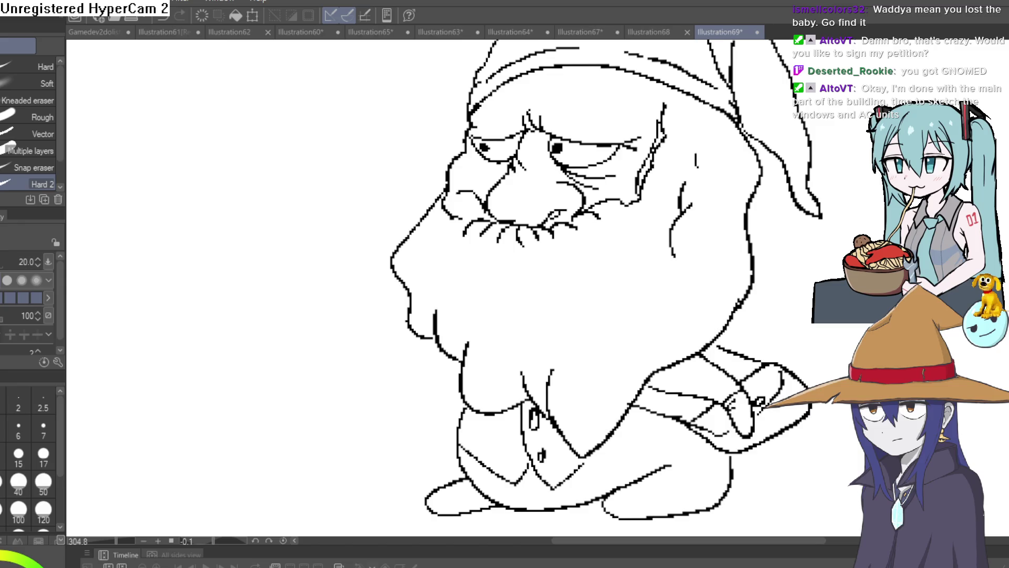
pyautogui.press('p')
# - Draw a curved line and lip strokes just beneath the mustache
pyautogui.scroll(3, 570, 263)
pyautogui.moveTo(523, 235); pyautogui.dragTo(574, 272)
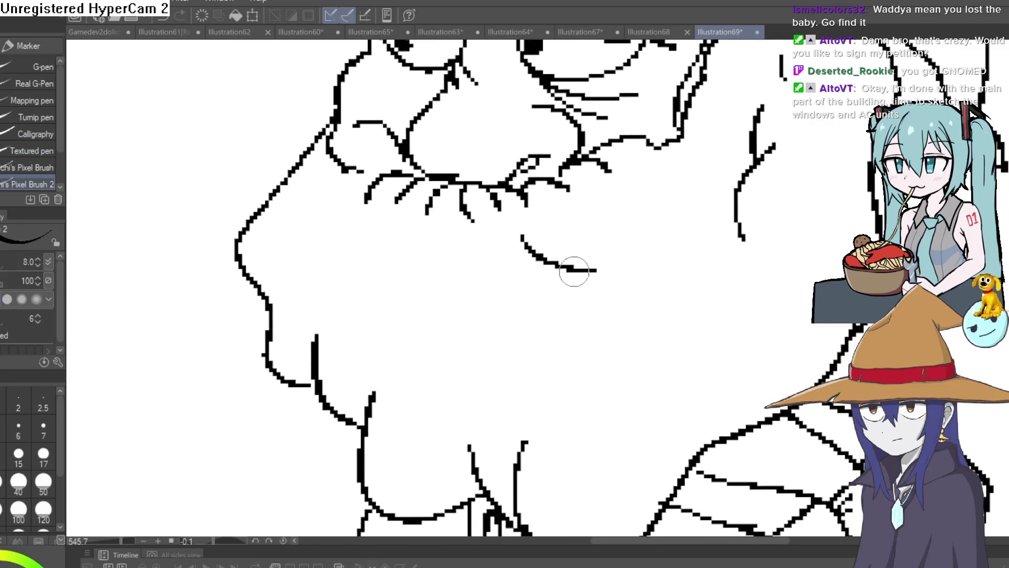
pyautogui.moveTo(398, 266)
pyautogui.mouseDown()
pyautogui.moveTo(428, 232)
pyautogui.moveTo(541, 253)
pyautogui.mouseUp()
pyautogui.scroll(-3, 631, 232)
pyautogui.moveTo(717, 212); pyautogui.dragTo(552, 266)
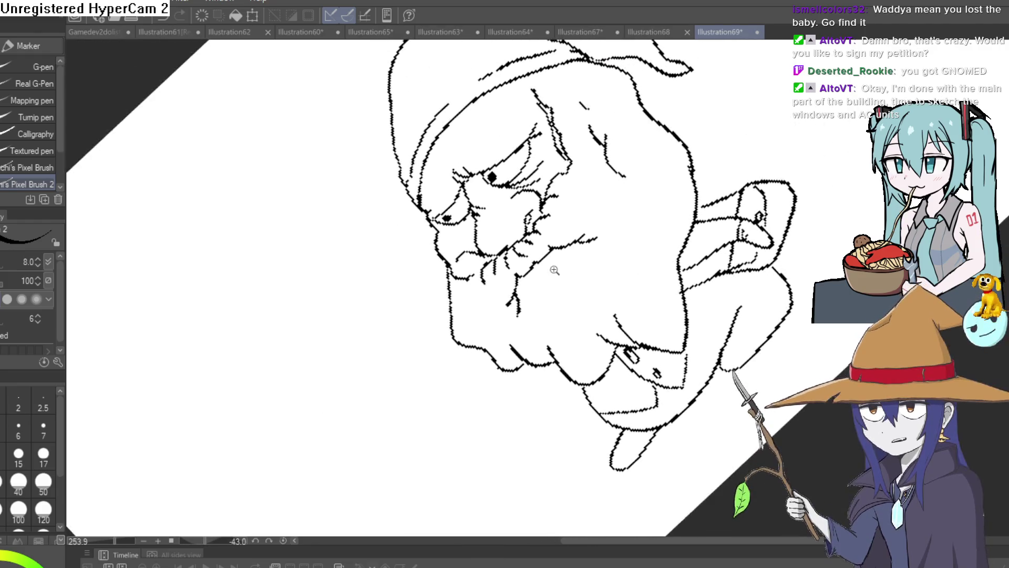
pyautogui.scroll(3, 552, 265)
# - Ink the diagonal mouth line, upper and lower lips, and a hooked mouth corner
pyautogui.moveTo(665, 186)
pyautogui.mouseDown()
pyautogui.moveTo(556, 333)
pyautogui.moveTo(480, 349)
pyautogui.mouseUp()
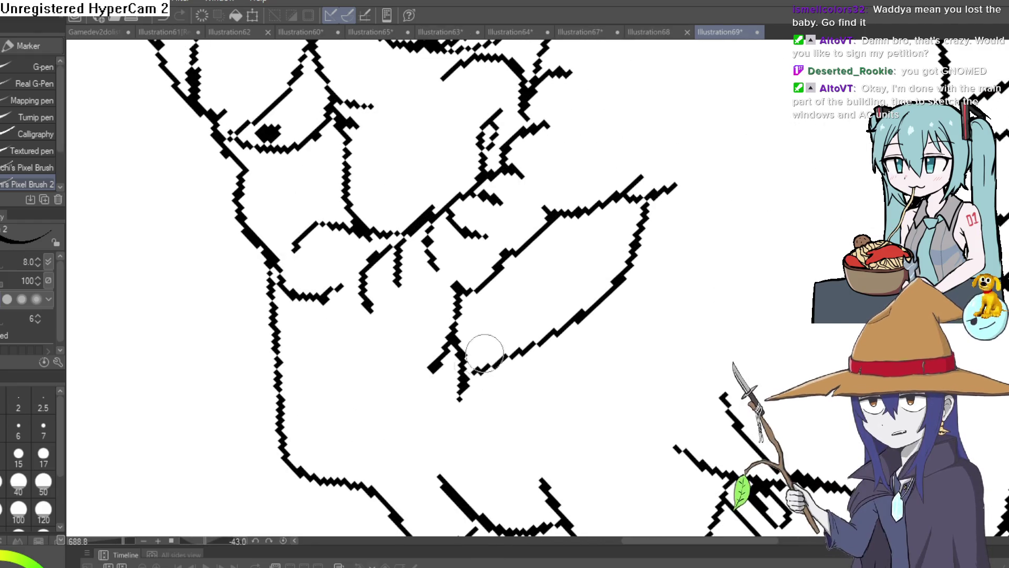
pyautogui.moveTo(503, 404)
pyautogui.mouseDown()
pyautogui.moveTo(603, 345)
pyautogui.moveTo(645, 280)
pyautogui.mouseUp()
pyautogui.moveTo(616, 345); pyautogui.dragTo(552, 238)
pyautogui.moveTo(578, 160)
pyautogui.mouseDown()
pyautogui.moveTo(534, 214)
pyautogui.moveTo(494, 331)
pyautogui.mouseUp()
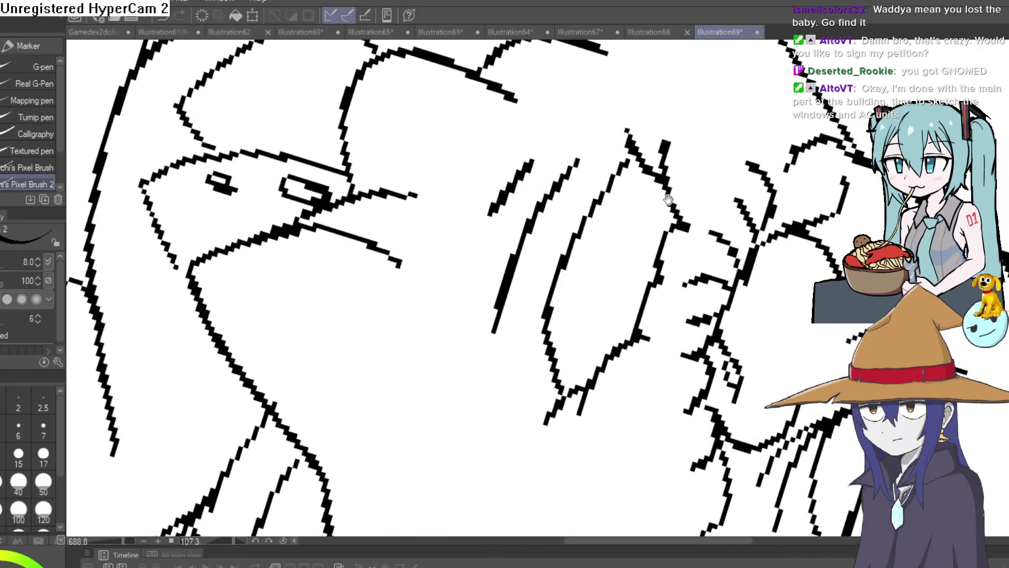
pyautogui.moveTo(531, 163)
pyautogui.mouseDown()
pyautogui.moveTo(657, 189)
pyautogui.moveTo(723, 286)
pyautogui.mouseUp()
pyautogui.moveTo(455, 286)
pyautogui.mouseDown()
pyautogui.moveTo(604, 221)
pyautogui.moveTo(593, 247)
pyautogui.moveTo(473, 276)
pyautogui.moveTo(444, 295)
pyautogui.moveTo(575, 269)
pyautogui.moveTo(630, 241)
pyautogui.mouseUp()
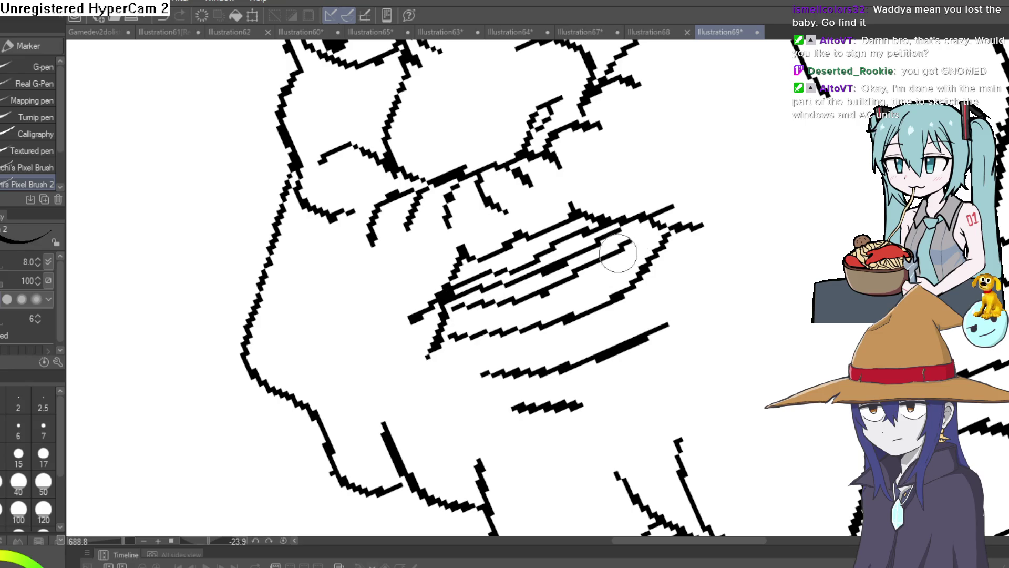
pyautogui.moveTo(489, 331); pyautogui.dragTo(634, 241)
pyautogui.scroll(-5, 633, 242)
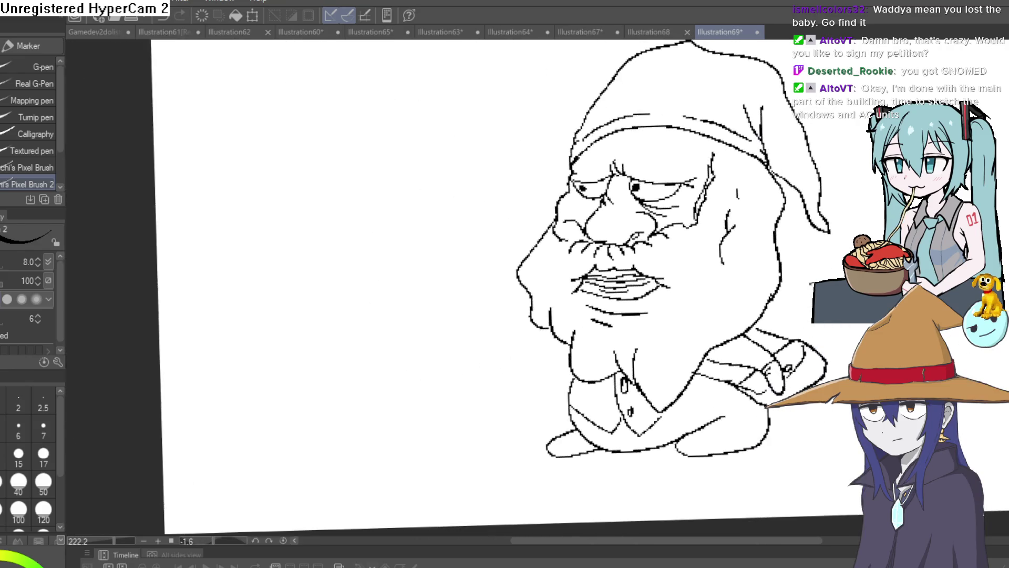
# - Undo the last arm stroke and redraw the outstretched arm's upper edge
pyautogui.moveTo(798, 280); pyautogui.dragTo(755, 246)
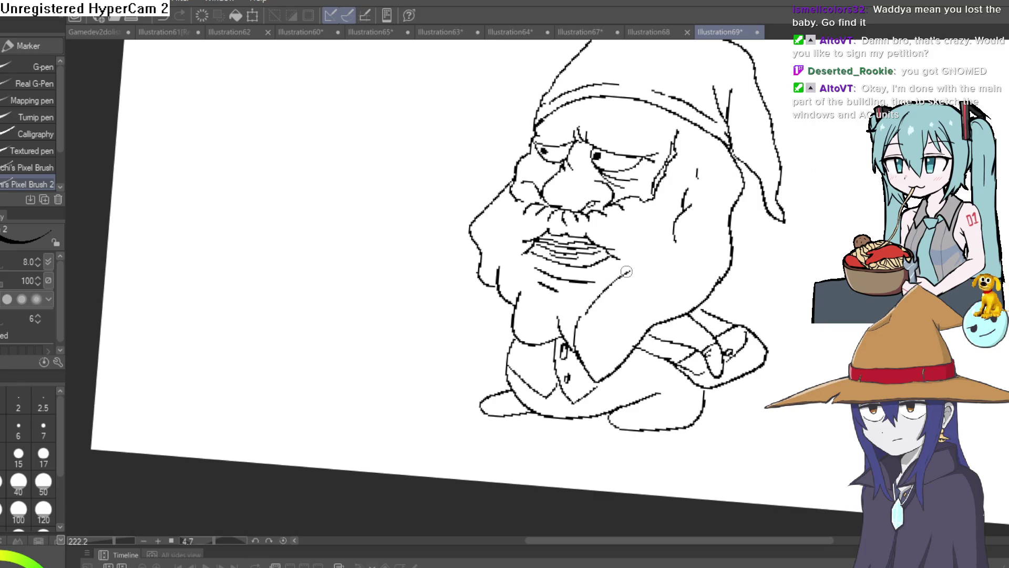
pyautogui.scroll(-3, 665, 253)
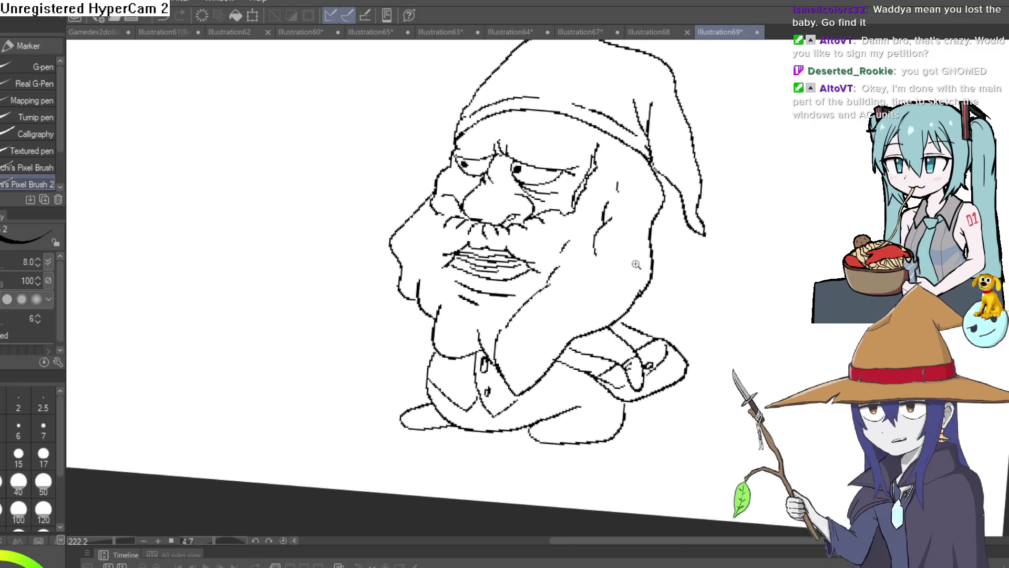
pyautogui.scroll(5, 630, 270)
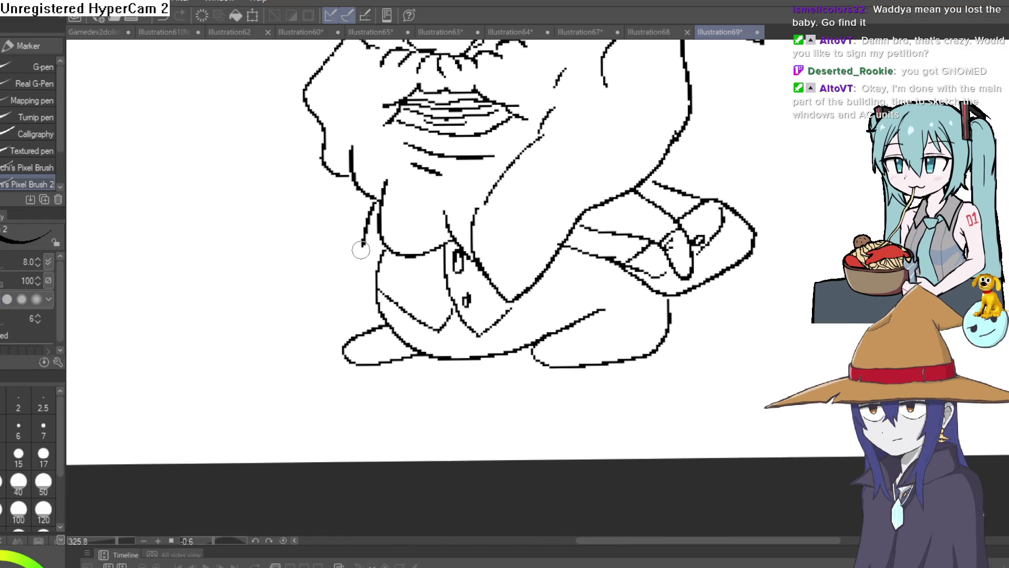
pyautogui.hotkey('ctrl', 'z')
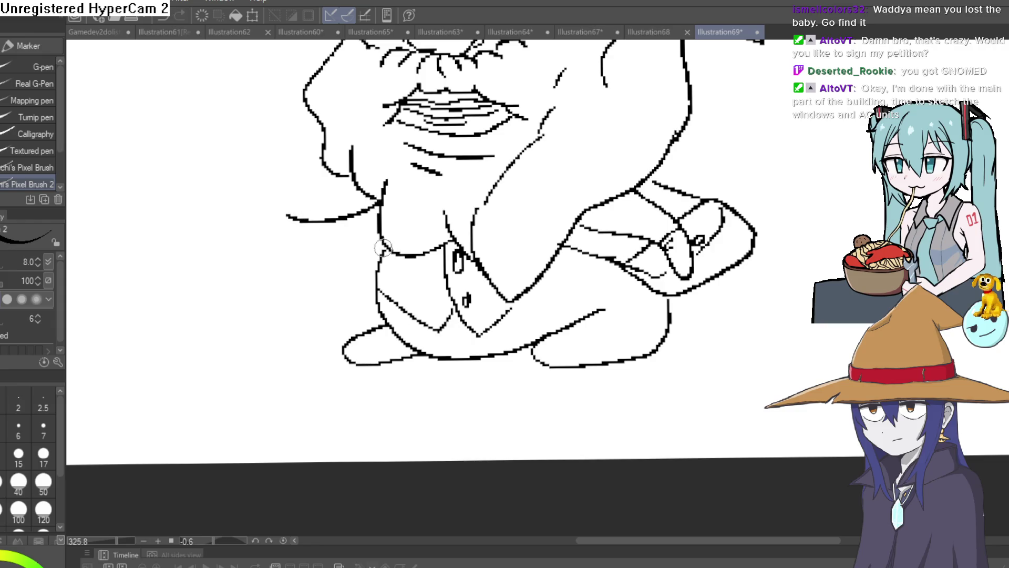
pyautogui.moveTo(287, 207)
pyautogui.mouseDown()
pyautogui.moveTo(351, 265)
pyautogui.moveTo(229, 273)
pyautogui.moveTo(239, 153)
pyautogui.moveTo(316, 151)
pyautogui.moveTo(376, 185)
pyautogui.moveTo(370, 268)
pyautogui.mouseUp()
# - Ink the box's side edge and the clasp on its front
pyautogui.moveTo(321, 149); pyautogui.dragTo(314, 259)
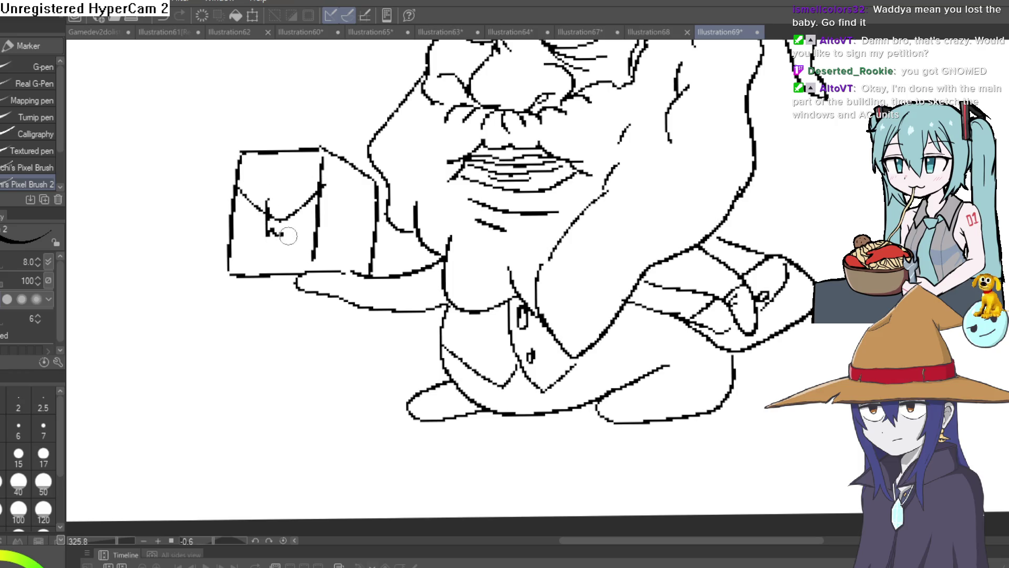
pyautogui.moveTo(288, 236)
pyautogui.mouseDown()
pyautogui.moveTo(290, 190)
pyautogui.moveTo(268, 193)
pyautogui.mouseUp()
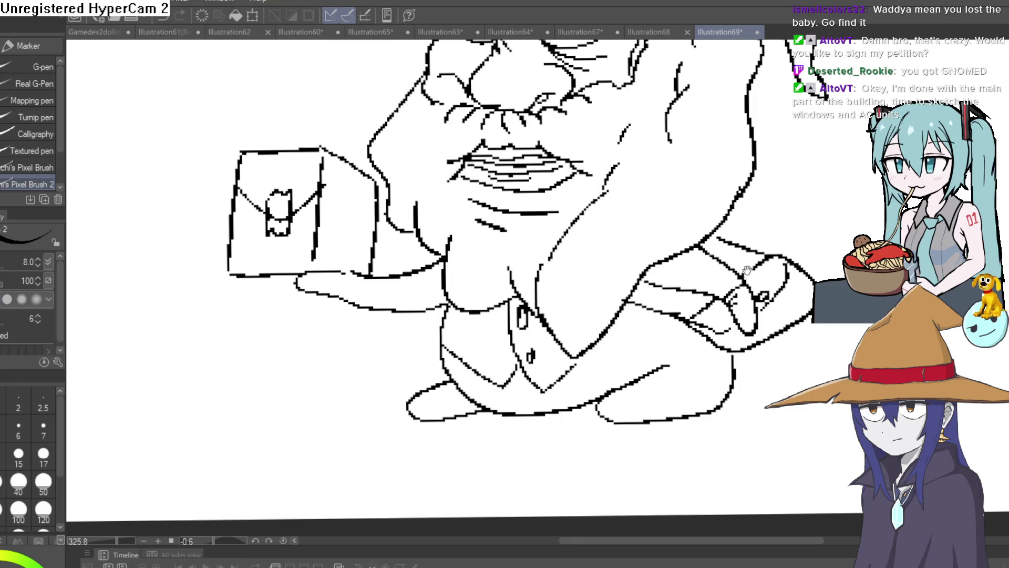
pyautogui.moveTo(747, 269); pyautogui.dragTo(697, 258)
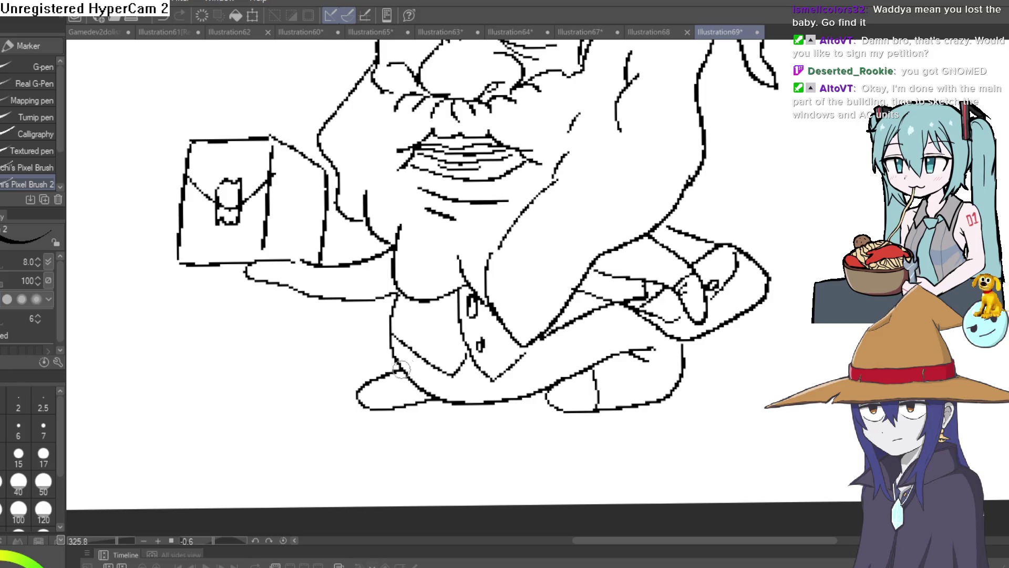
pyautogui.scroll(-5, 568, 387)
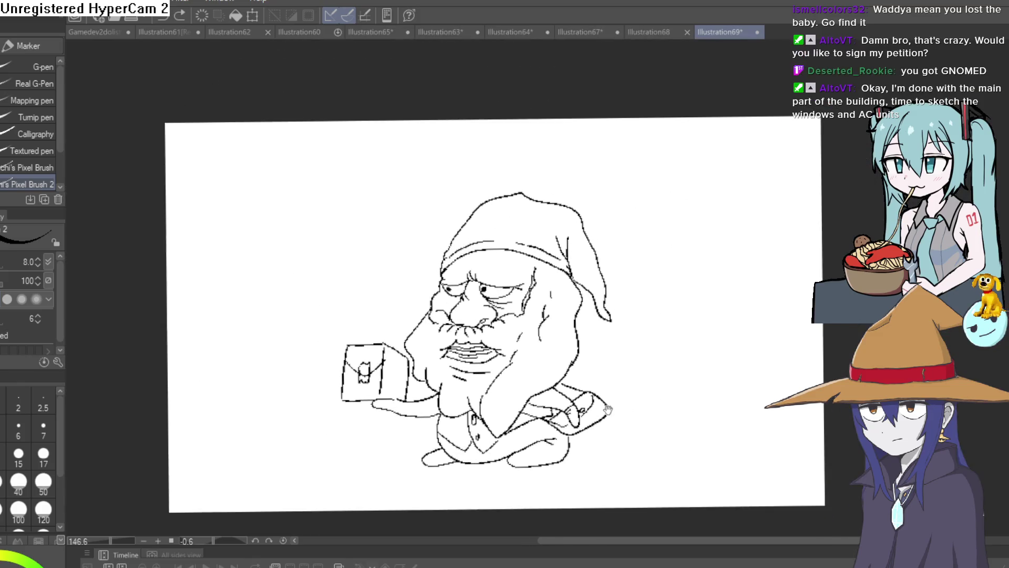
# - Level the canvas rotation and thicken the line along the gnome's brow
pyautogui.moveTo(592, 402); pyautogui.dragTo(613, 339)
pyautogui.hotkey('ctrl', '@')
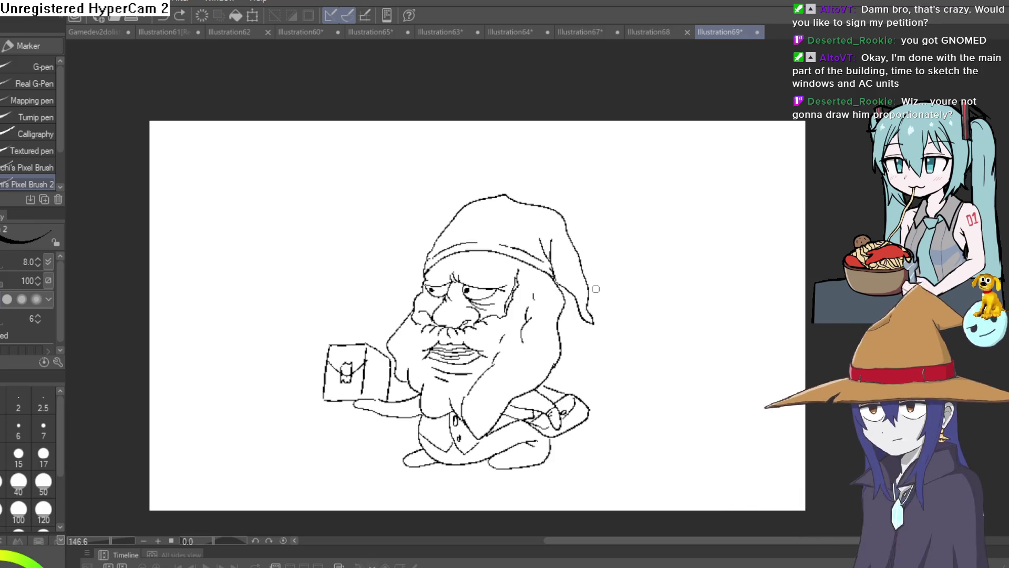
pyautogui.scroll(5, 459, 254)
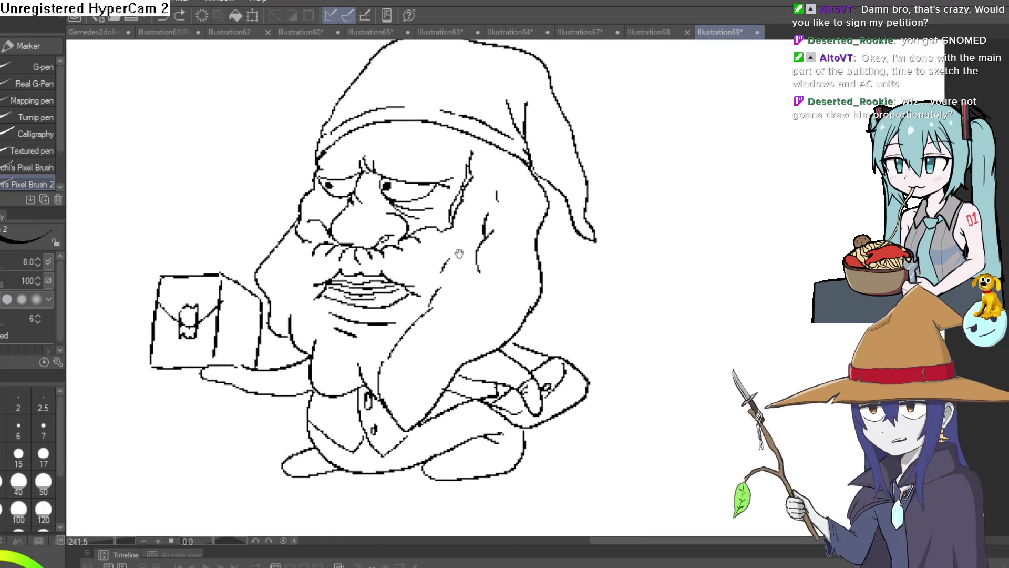
pyautogui.moveTo(459, 254)
pyautogui.mouseDown()
pyautogui.moveTo(458, 233)
pyautogui.moveTo(462, 314)
pyautogui.mouseUp()
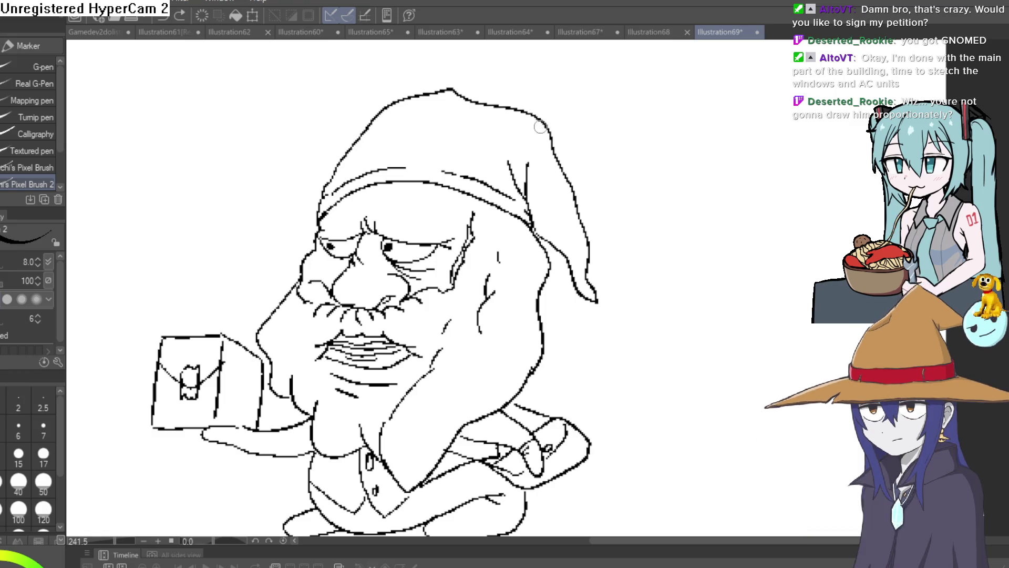
pyautogui.scroll(-2, 534, 326)
pyautogui.scroll(-2, 534, 326)
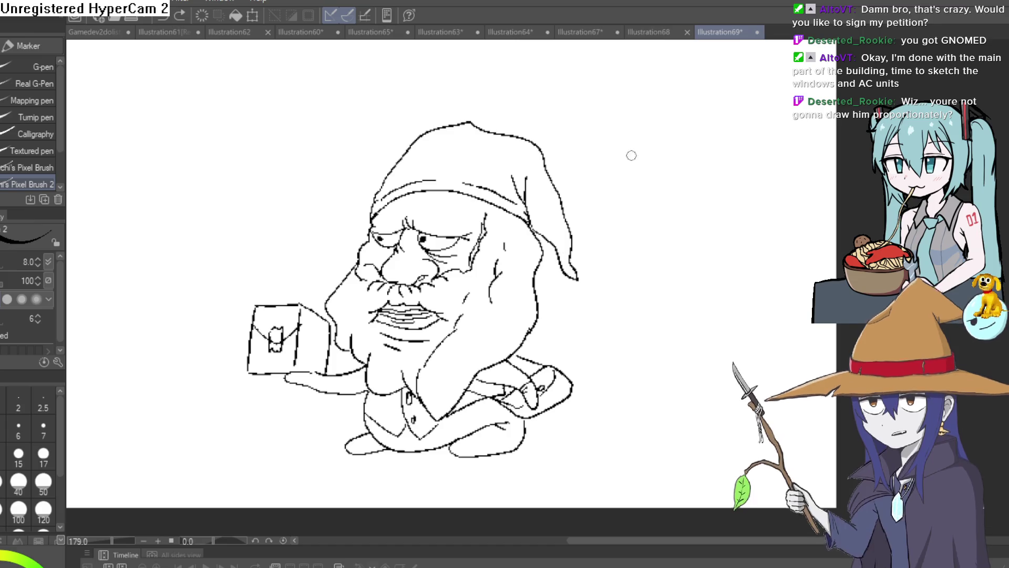
pyautogui.scroll(5, 434, 213)
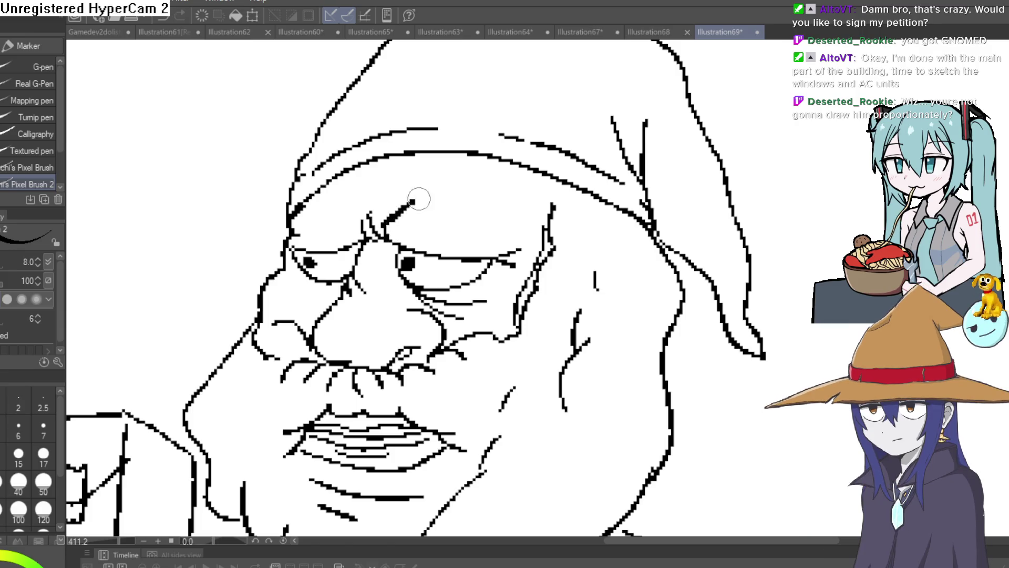
pyautogui.moveTo(419, 198)
pyautogui.mouseDown()
pyautogui.moveTo(466, 173)
pyautogui.moveTo(561, 194)
pyautogui.mouseUp()
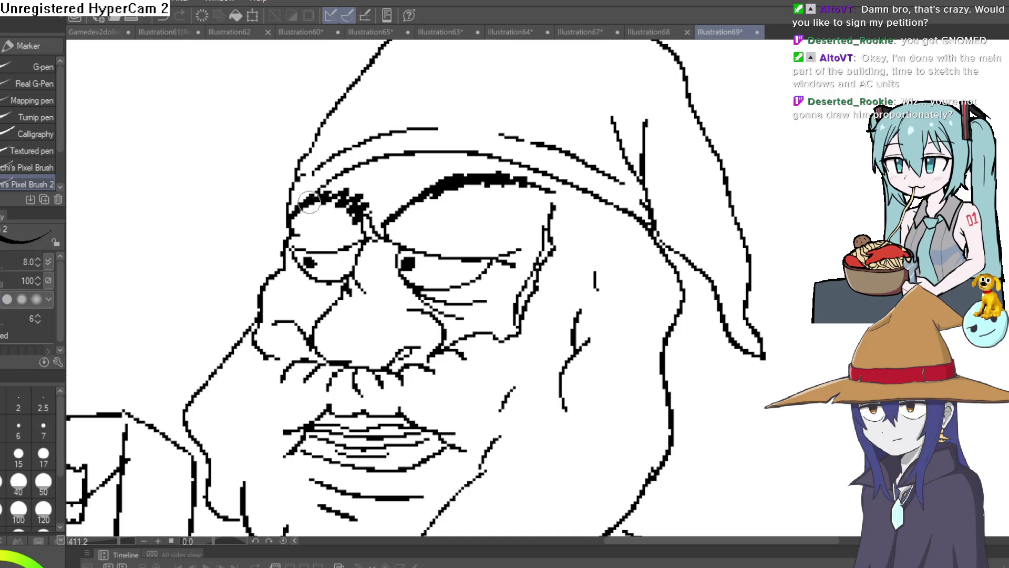
# - Draw a heavy eyebrow across the forehead just beneath the hat brim
pyautogui.scroll(-3, 408, 181)
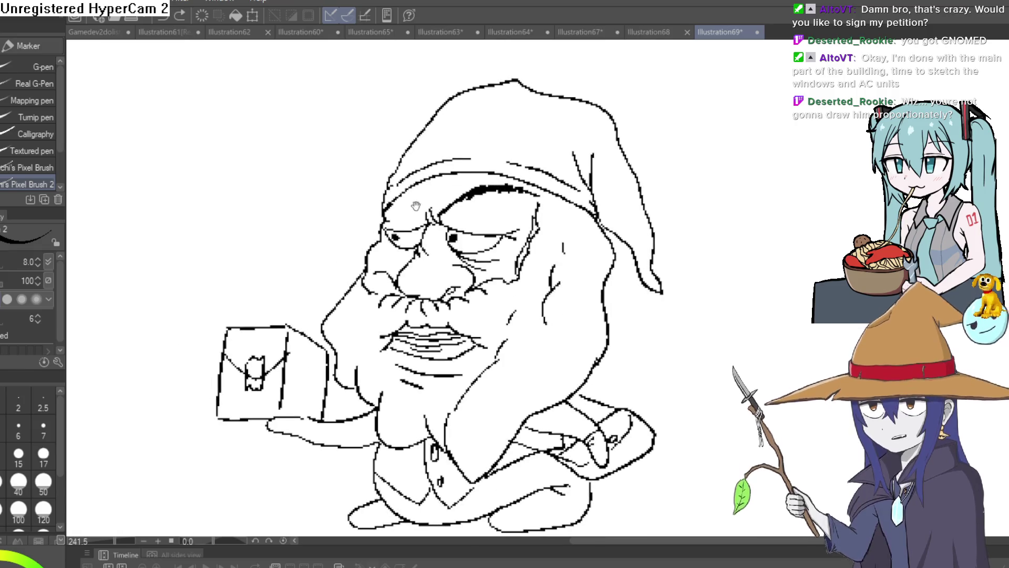
pyautogui.scroll(8, 423, 246)
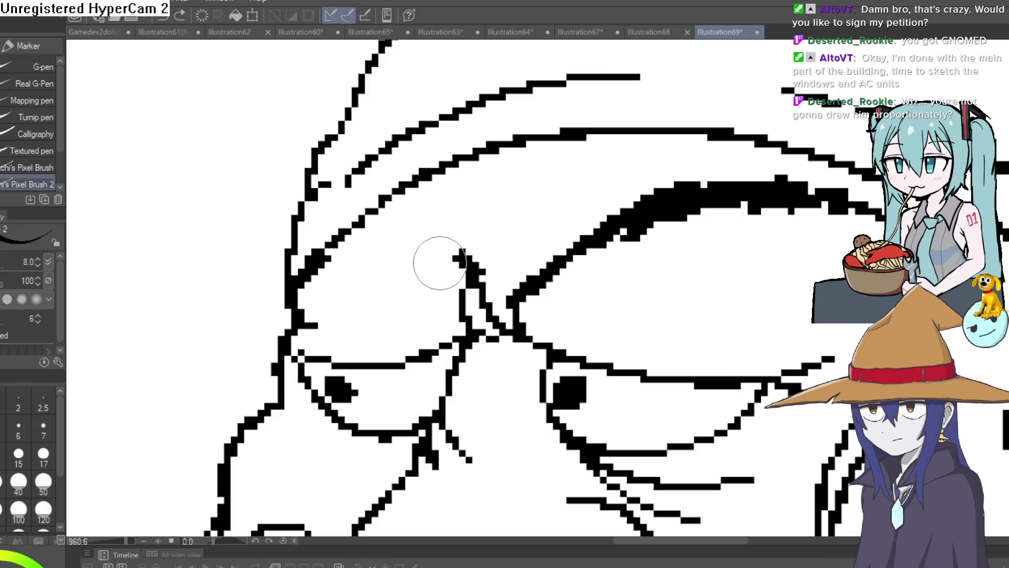
pyautogui.scroll(-10, 631, 235)
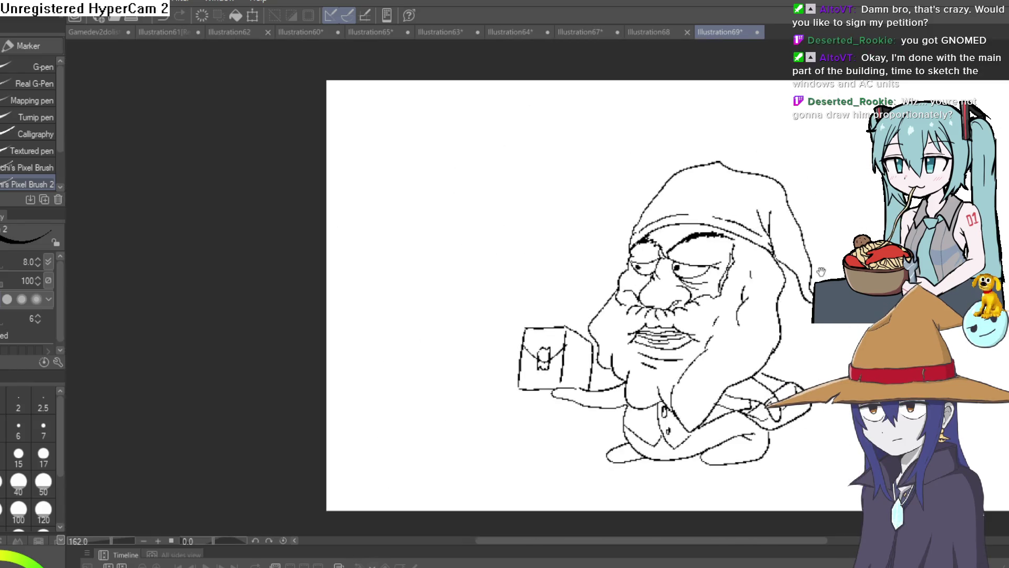
pyautogui.scroll(3, 661, 233)
pyautogui.scroll(-1, 661, 232)
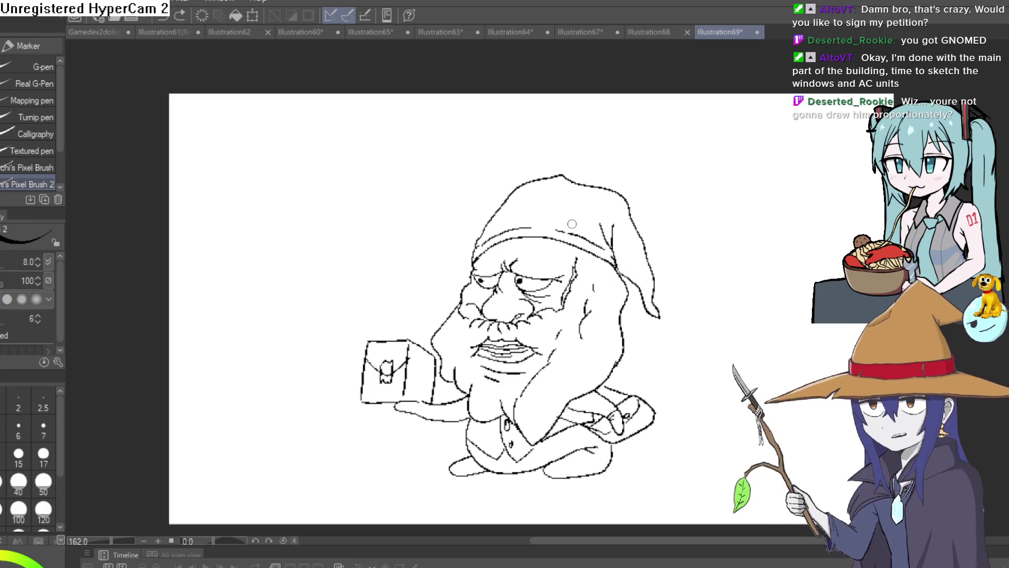
pyautogui.scroll(6, 565, 235)
pyautogui.moveTo(462, 268)
pyautogui.mouseDown()
pyautogui.moveTo(690, 246)
pyautogui.moveTo(601, 205)
pyautogui.moveTo(491, 232)
pyautogui.moveTo(393, 235)
pyautogui.mouseUp()
# - Erase the stray strokes around the gnome's brow
pyautogui.scroll(-2, 441, 268)
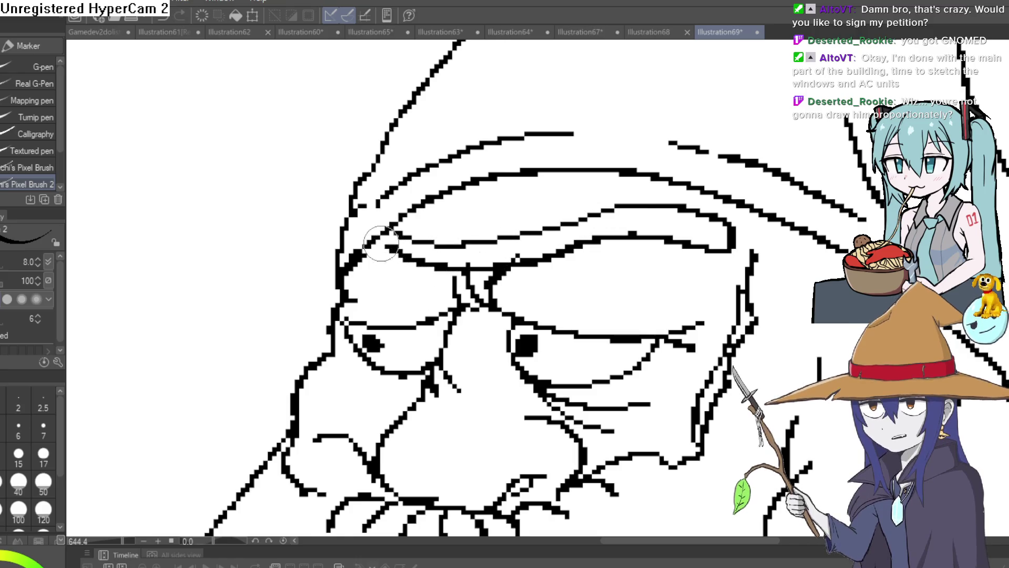
pyautogui.scroll(-1, 574, 203)
pyautogui.moveTo(632, 197); pyautogui.dragTo(541, 194)
pyautogui.scroll(4, 536, 220)
pyautogui.moveTo(534, 247)
pyautogui.mouseDown()
pyautogui.moveTo(547, 151)
pyautogui.moveTo(484, 252)
pyautogui.mouseUp()
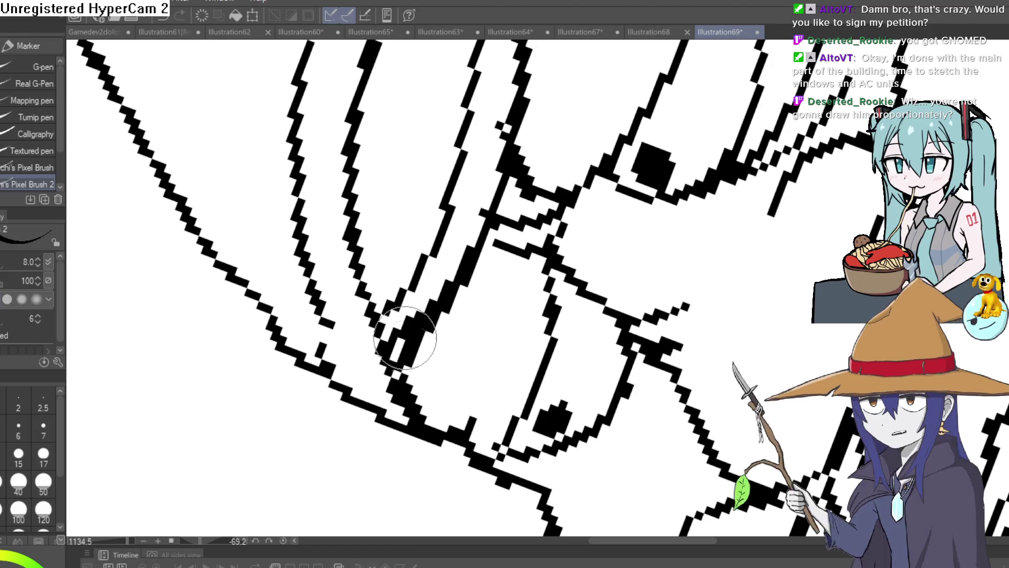
pyautogui.press('e')
pyautogui.moveTo(405, 338)
pyautogui.mouseDown()
pyautogui.moveTo(405, 226)
pyautogui.moveTo(461, 191)
pyautogui.moveTo(605, 247)
pyautogui.moveTo(675, 296)
pyautogui.moveTo(517, 246)
pyautogui.moveTo(523, 261)
pyautogui.moveTo(604, 253)
pyautogui.mouseUp()
pyautogui.scroll(-2, 504, 200)
# - Level the canvas rotation and clear the selection around the gnome's body
pyautogui.scroll(-3, 605, 252)
pyautogui.press('m')
pyautogui.hotkey('ctrl', 'shift', 'd')
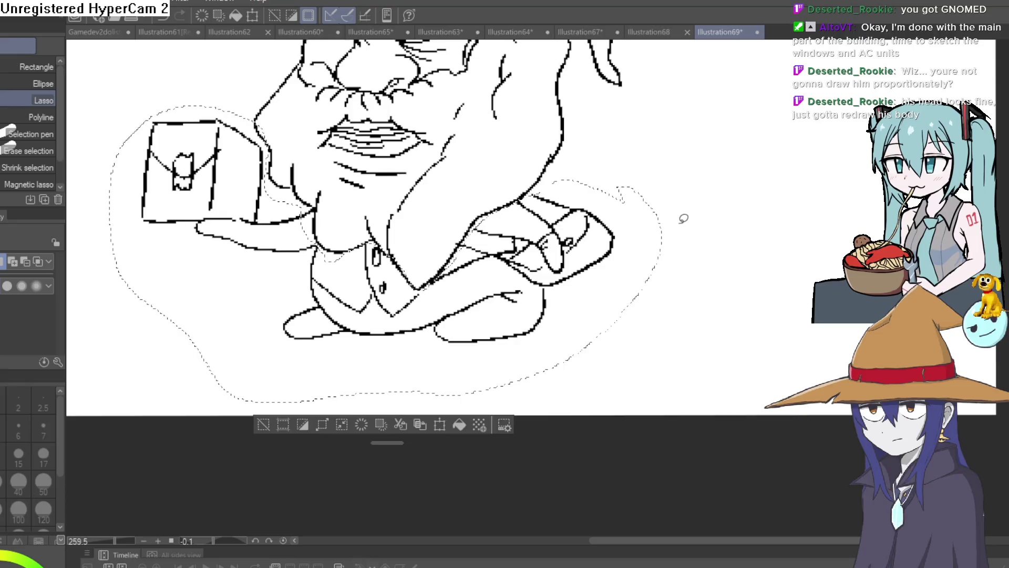
pyautogui.click(264, 424)
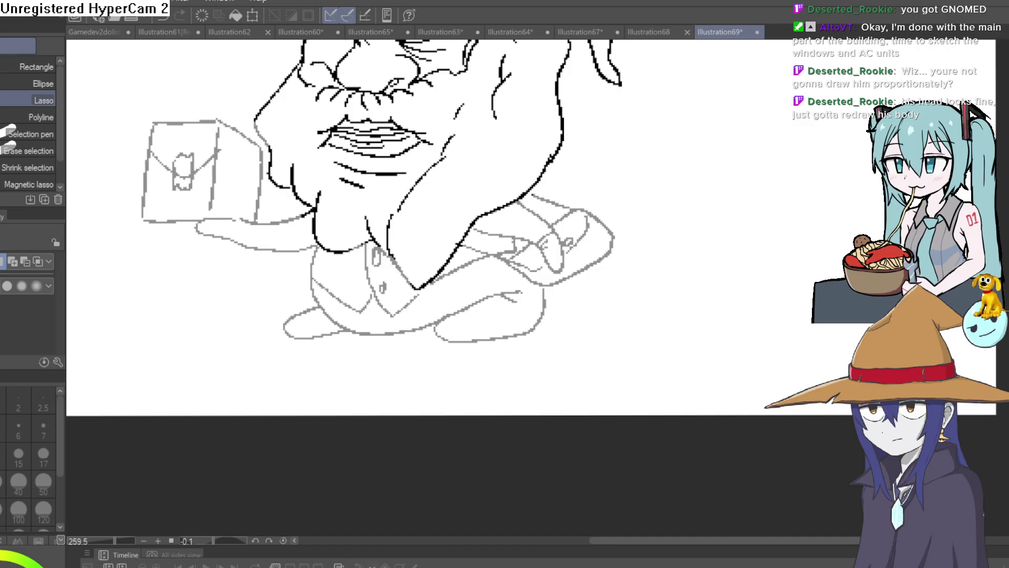
# - Ink new lines around the chin and neck, with a short stroke below the chin
pyautogui.scroll(1, 384, 263)
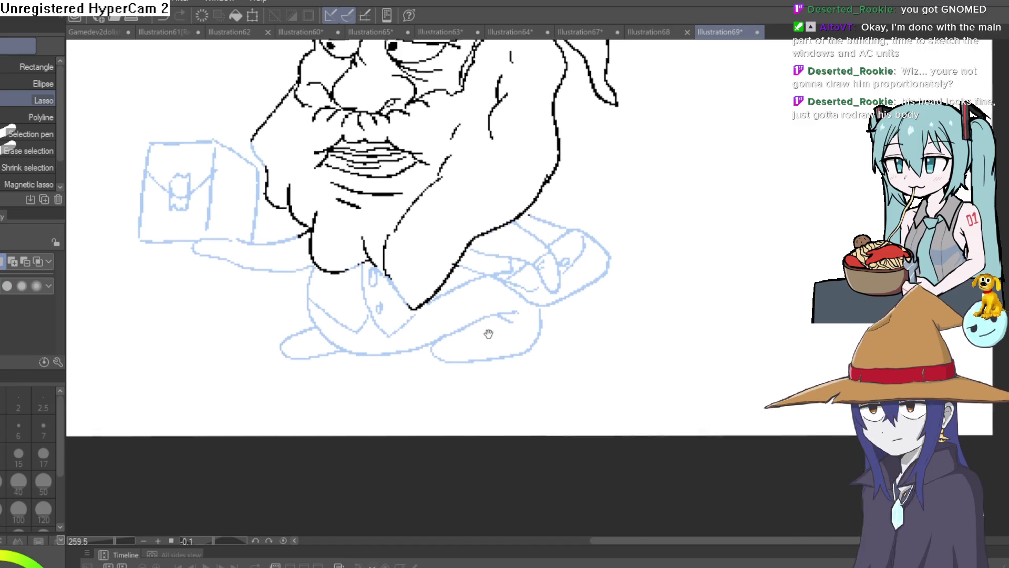
pyautogui.press('p')
pyautogui.moveTo(382, 267)
pyautogui.mouseDown()
pyautogui.moveTo(412, 307)
pyautogui.moveTo(366, 257)
pyautogui.moveTo(373, 218)
pyautogui.moveTo(379, 267)
pyautogui.mouseUp()
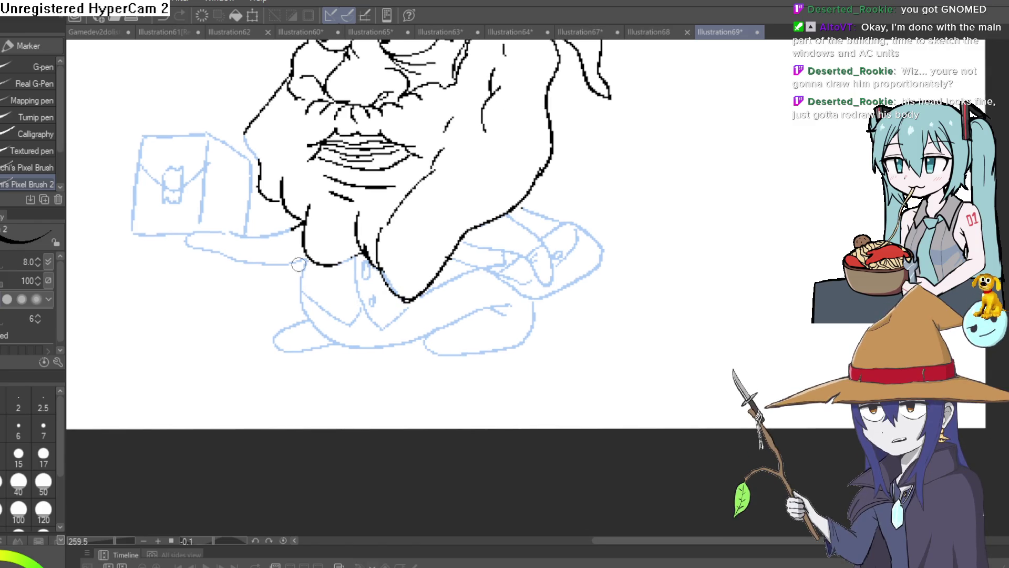
pyautogui.moveTo(306, 259)
pyautogui.mouseDown()
pyautogui.moveTo(302, 288)
pyautogui.moveTo(357, 258)
pyautogui.mouseUp()
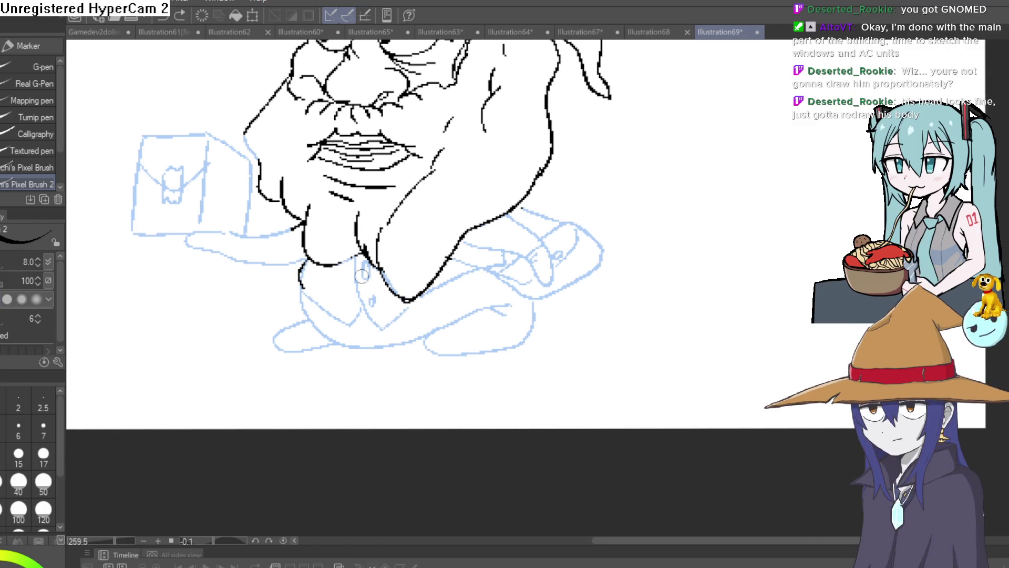
pyautogui.moveTo(496, 335); pyautogui.dragTo(450, 295)
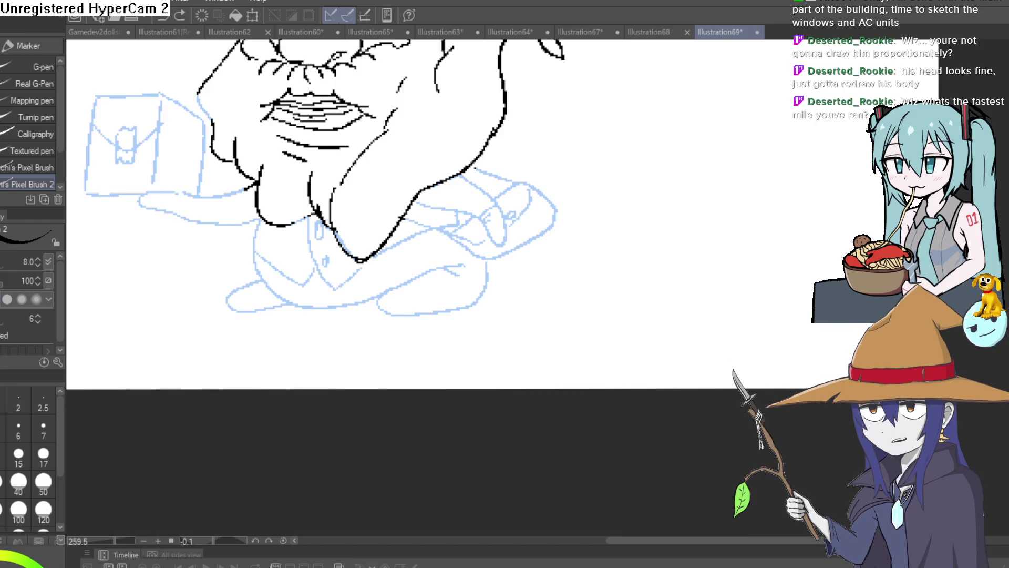
# - Trace the body's coat front, bottom edge and right side, then erase the foot lines
pyautogui.moveTo(330, 280); pyautogui.dragTo(335, 305)
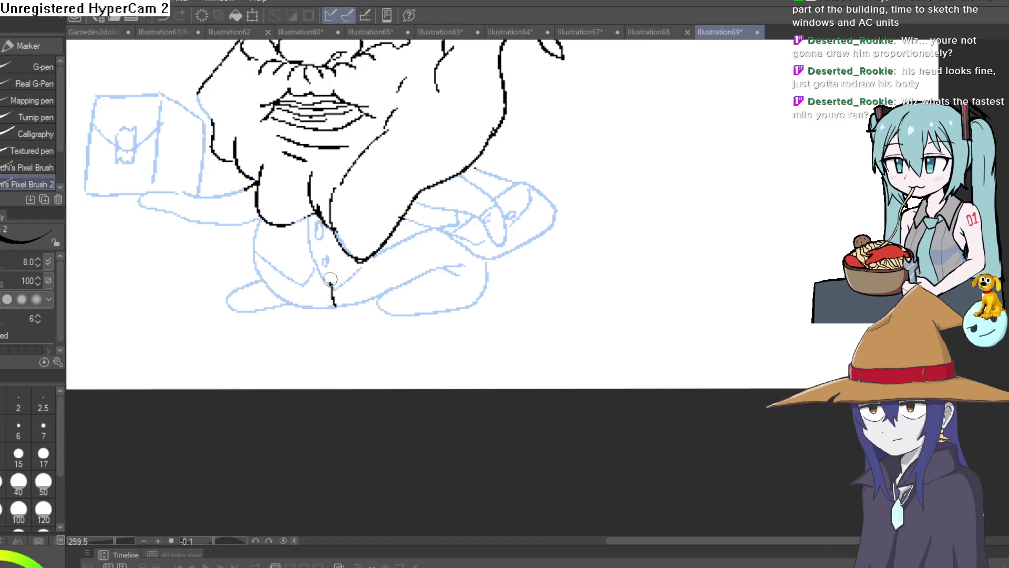
pyautogui.moveTo(423, 314); pyautogui.dragTo(469, 300)
pyautogui.moveTo(475, 266); pyautogui.dragTo(478, 292)
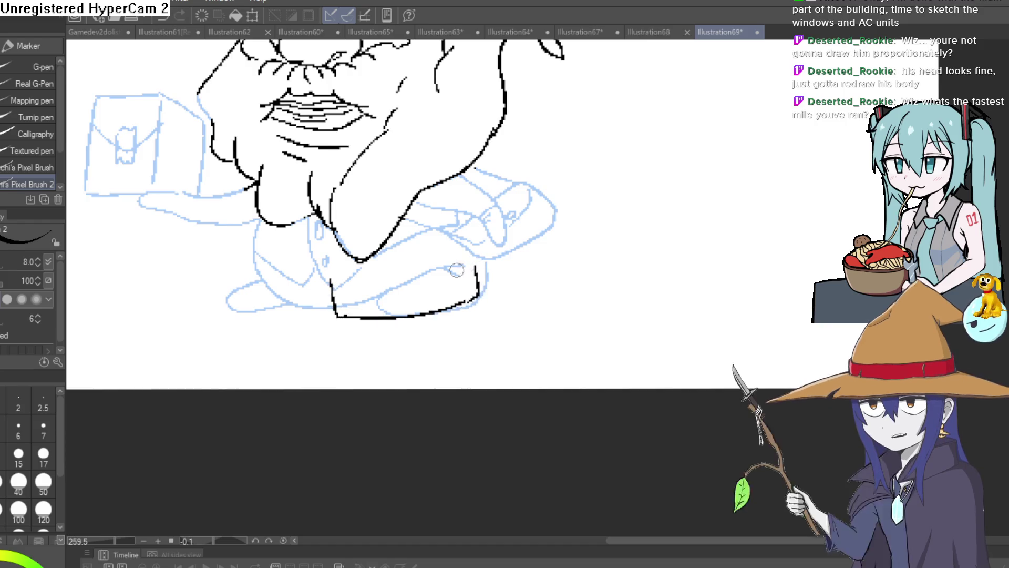
pyautogui.moveTo(381, 320); pyautogui.dragTo(392, 367)
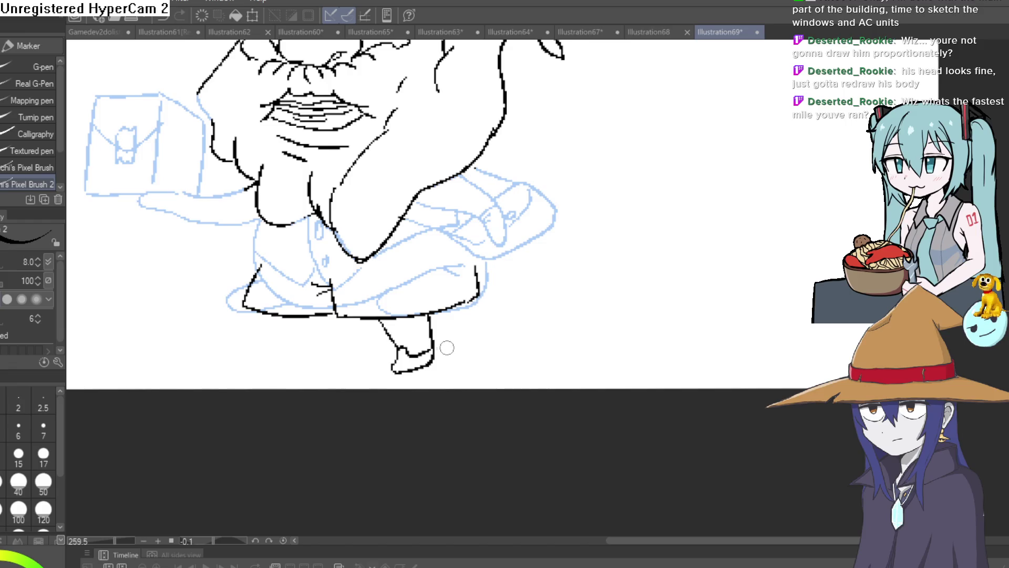
pyautogui.press('e')
pyautogui.moveTo(420, 368)
pyautogui.mouseDown()
pyautogui.moveTo(421, 341)
pyautogui.moveTo(381, 330)
pyautogui.mouseUp()
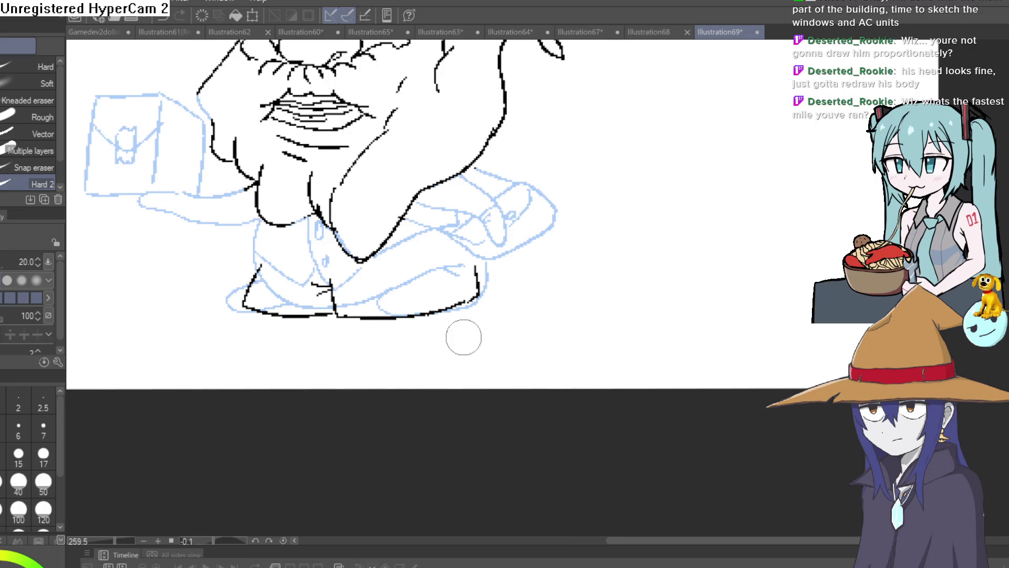
# - Ink the left neck line, extended bottom edge, arm line and the hand's fingers
pyautogui.scroll(-3, 463, 337)
pyautogui.press('p')
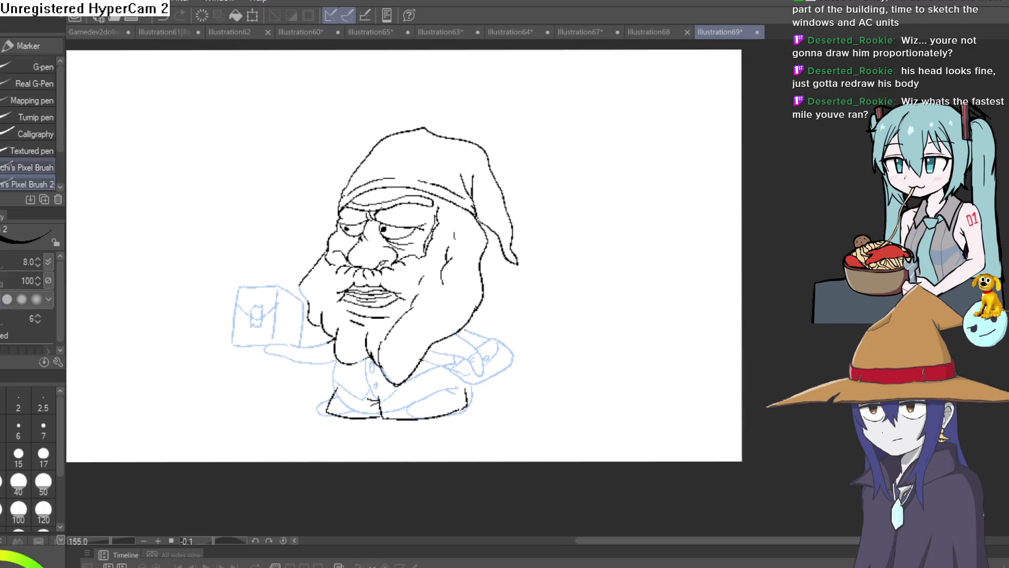
pyautogui.moveTo(456, 289); pyautogui.dragTo(388, 288)
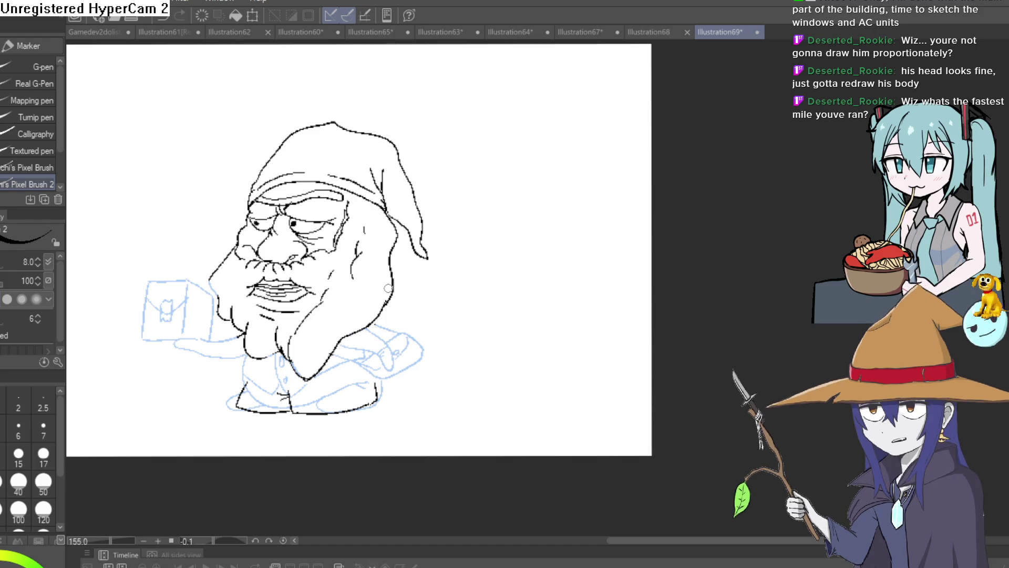
pyautogui.scroll(4, 412, 278)
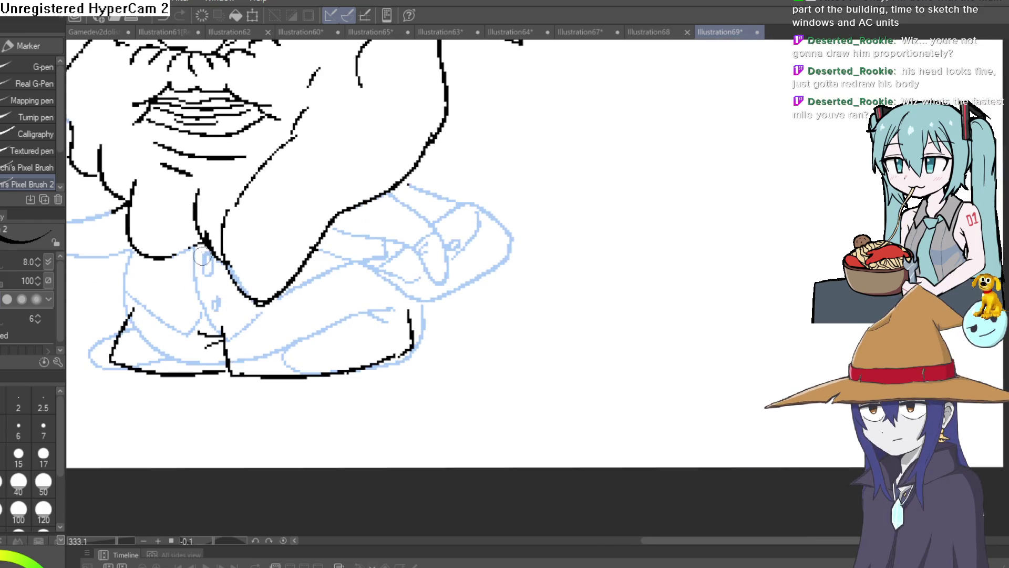
pyautogui.moveTo(201, 274); pyautogui.dragTo(220, 328)
pyautogui.moveTo(339, 325); pyautogui.dragTo(410, 307)
pyautogui.moveTo(395, 193)
pyautogui.mouseDown()
pyautogui.moveTo(427, 242)
pyautogui.moveTo(426, 265)
pyautogui.moveTo(386, 277)
pyautogui.moveTo(354, 216)
pyautogui.mouseUp()
pyautogui.moveTo(425, 272); pyautogui.dragTo(400, 206)
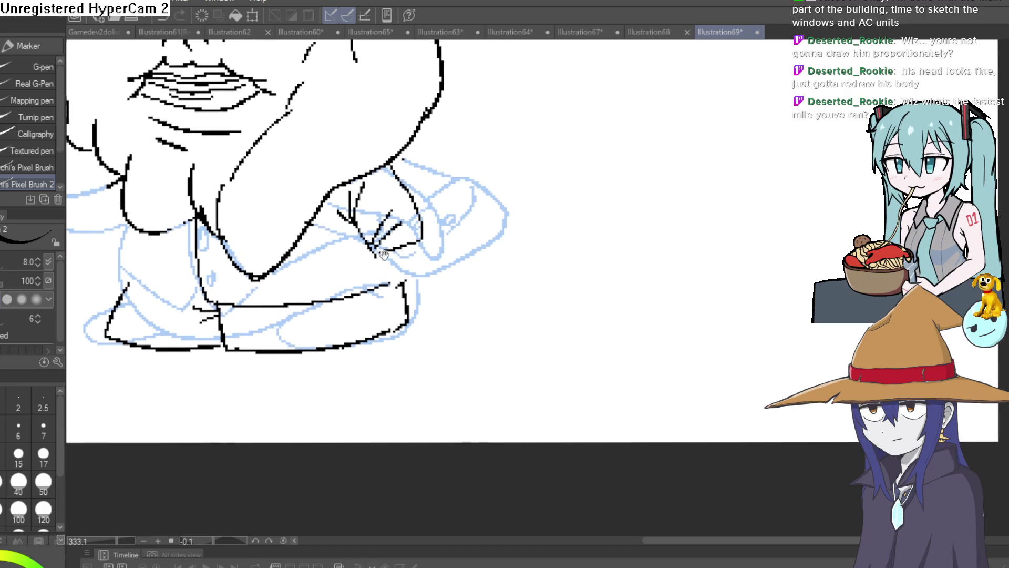
pyautogui.moveTo(361, 276)
pyautogui.mouseDown()
pyautogui.moveTo(438, 250)
pyautogui.moveTo(440, 266)
pyautogui.moveTo(282, 269)
pyautogui.mouseUp()
pyautogui.press('e')
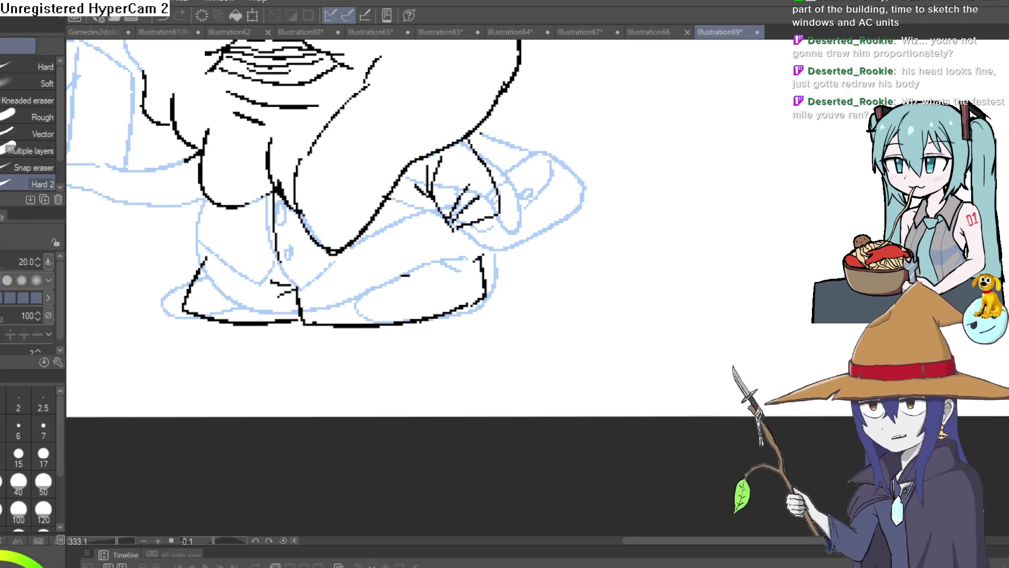
# - Ink the gnome's hat, face and beard, then pan and zoom out over the page
pyautogui.press('p')
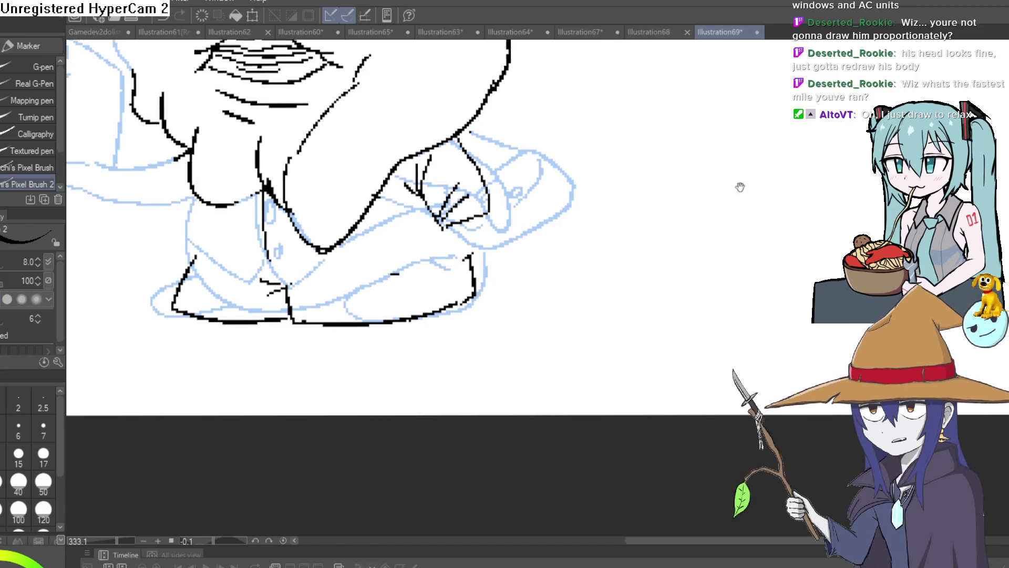
pyautogui.moveTo(739, 187)
pyautogui.mouseDown()
pyautogui.moveTo(578, 282)
pyautogui.moveTo(583, 292)
pyautogui.moveTo(560, 309)
pyautogui.moveTo(554, 299)
pyautogui.moveTo(608, 95)
pyautogui.moveTo(535, 172)
pyautogui.moveTo(558, 189)
pyautogui.mouseUp()
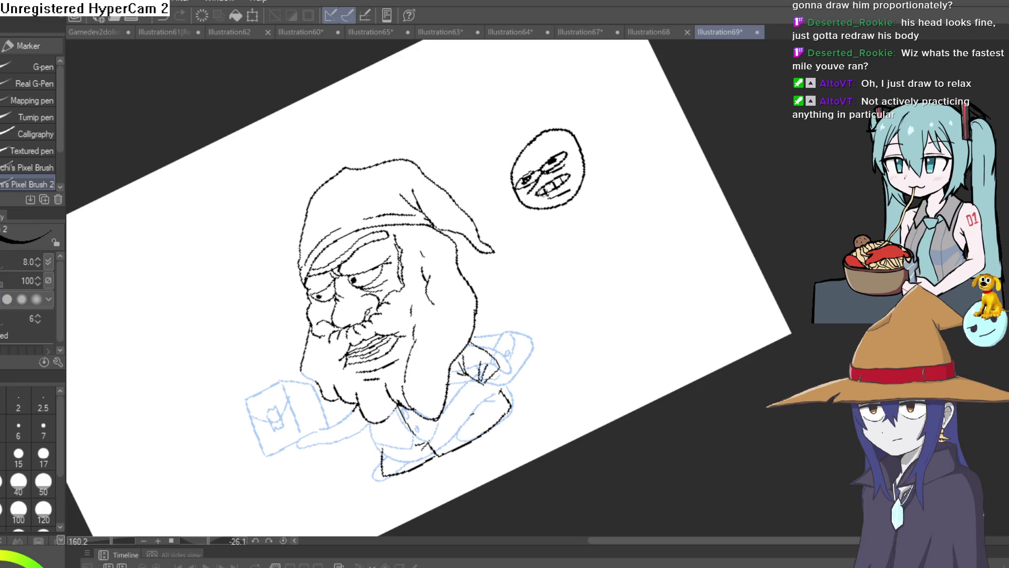
pyautogui.moveTo(544, 191)
pyautogui.mouseDown()
pyautogui.moveTo(601, 164)
pyautogui.moveTo(666, 227)
pyautogui.moveTo(657, 180)
pyautogui.moveTo(590, 229)
pyautogui.mouseUp()
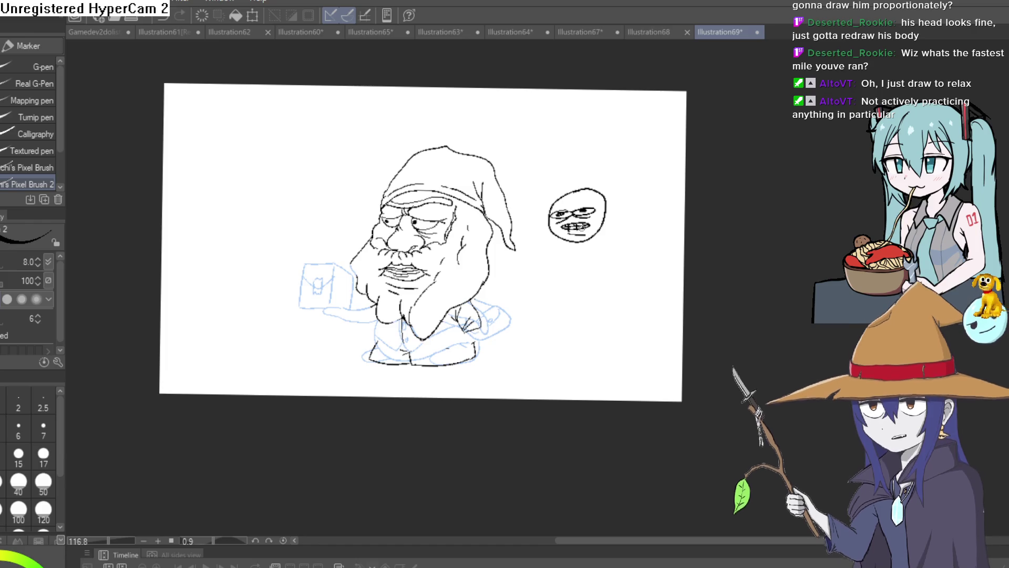
pyautogui.moveTo(580, 231); pyautogui.dragTo(573, 281)
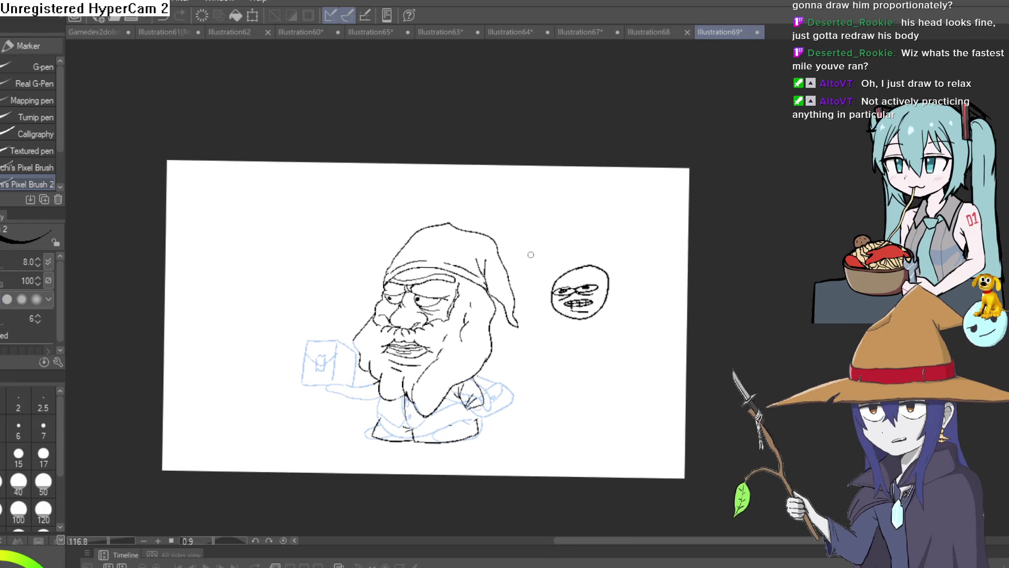
# - Ink the fingers of the hand on the gnome's belly and erase the unwanted hand lines
pyautogui.click(485, 262)
pyautogui.click(614, 285)
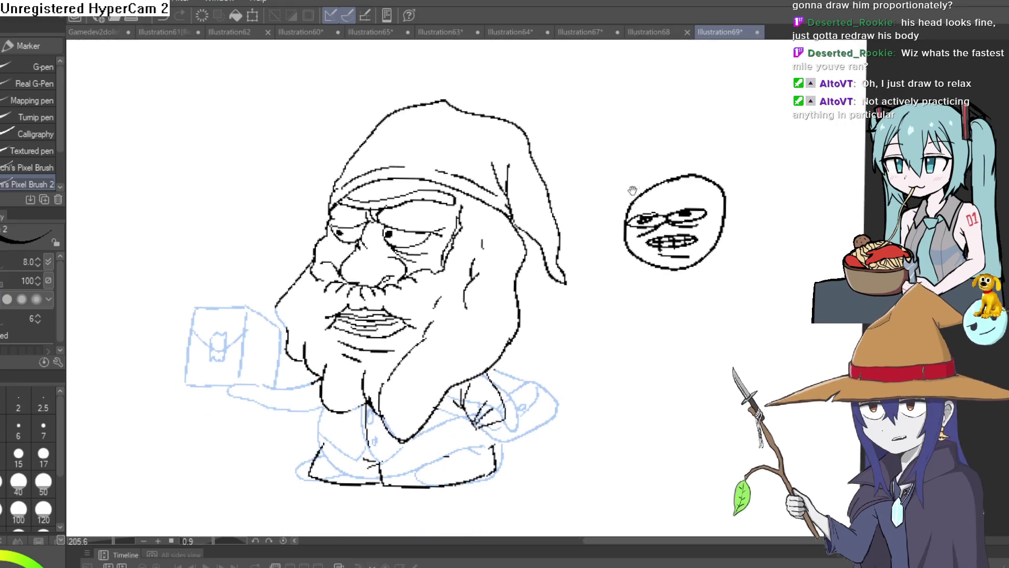
pyautogui.click(590, 219)
pyautogui.moveTo(590, 219); pyautogui.dragTo(583, 225)
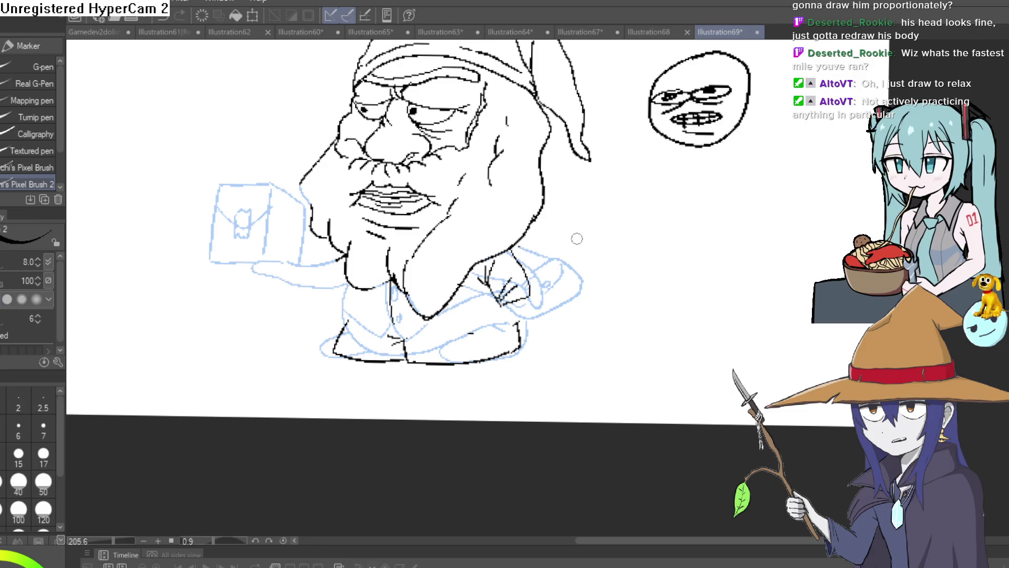
pyautogui.moveTo(580, 243); pyautogui.dragTo(559, 179)
pyautogui.scroll(2, 495, 260)
pyautogui.moveTo(399, 283)
pyautogui.mouseDown()
pyautogui.moveTo(426, 276)
pyautogui.moveTo(432, 289)
pyautogui.mouseUp()
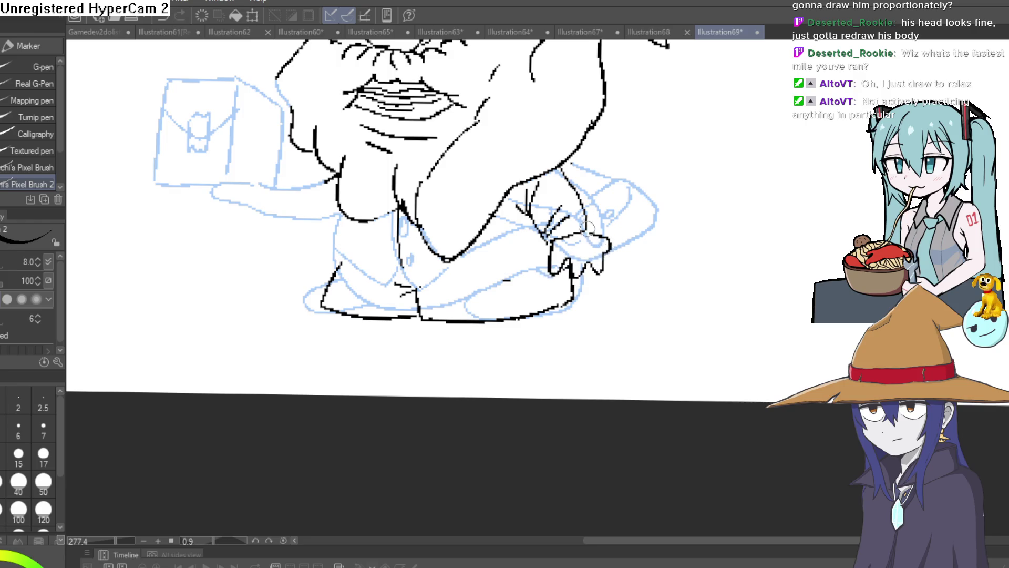
pyautogui.scroll(3, 587, 228)
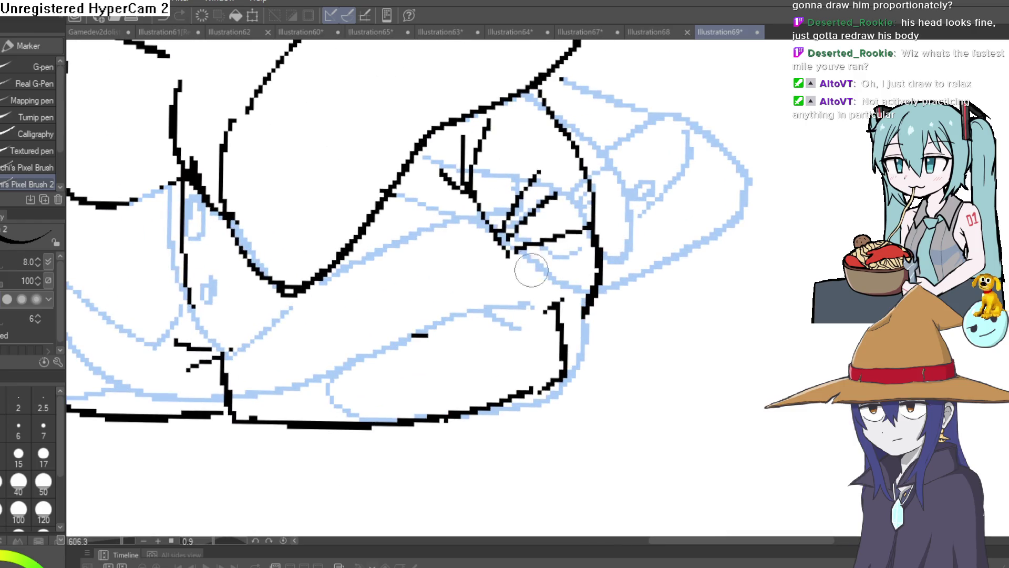
pyautogui.moveTo(507, 252)
pyautogui.mouseDown()
pyautogui.moveTo(480, 279)
pyautogui.moveTo(482, 336)
pyautogui.mouseUp()
pyautogui.moveTo(511, 298); pyautogui.dragTo(494, 336)
pyautogui.moveTo(597, 286)
pyautogui.mouseDown()
pyautogui.moveTo(585, 310)
pyautogui.moveTo(513, 365)
pyautogui.moveTo(487, 371)
pyautogui.moveTo(485, 339)
pyautogui.mouseUp()
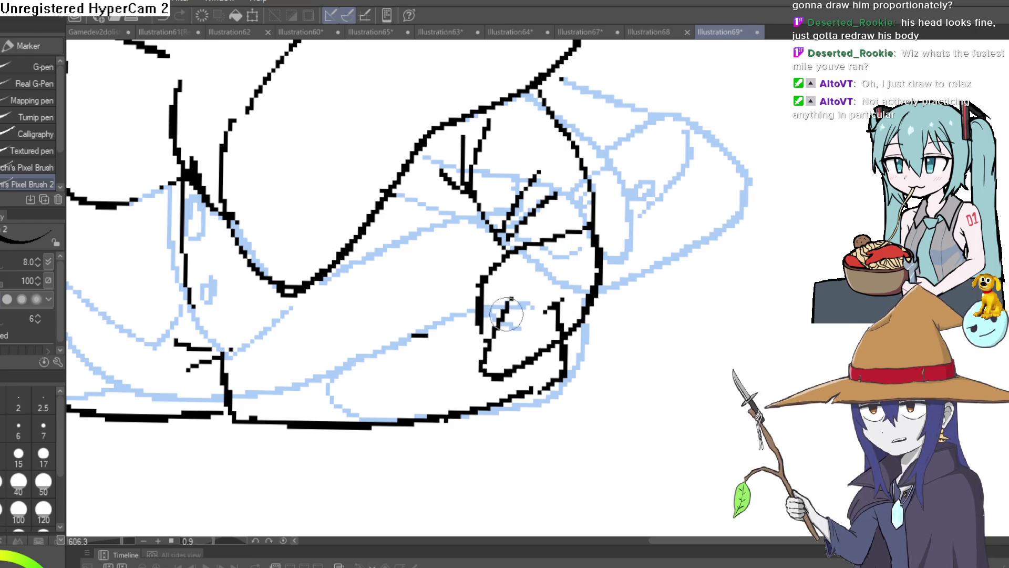
pyautogui.press('e')
pyautogui.moveTo(551, 273); pyautogui.dragTo(557, 315)
# - Redraw the finger strokes and add hatch and curved knuckle lines to the hand
pyautogui.scroll(-3, 563, 298)
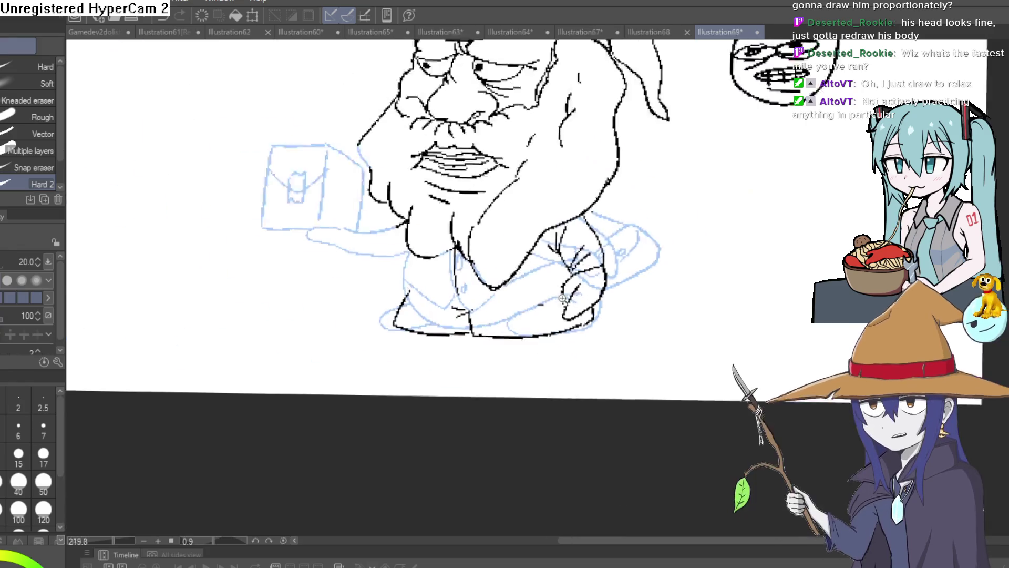
pyautogui.scroll(-2, 562, 298)
pyautogui.press('p')
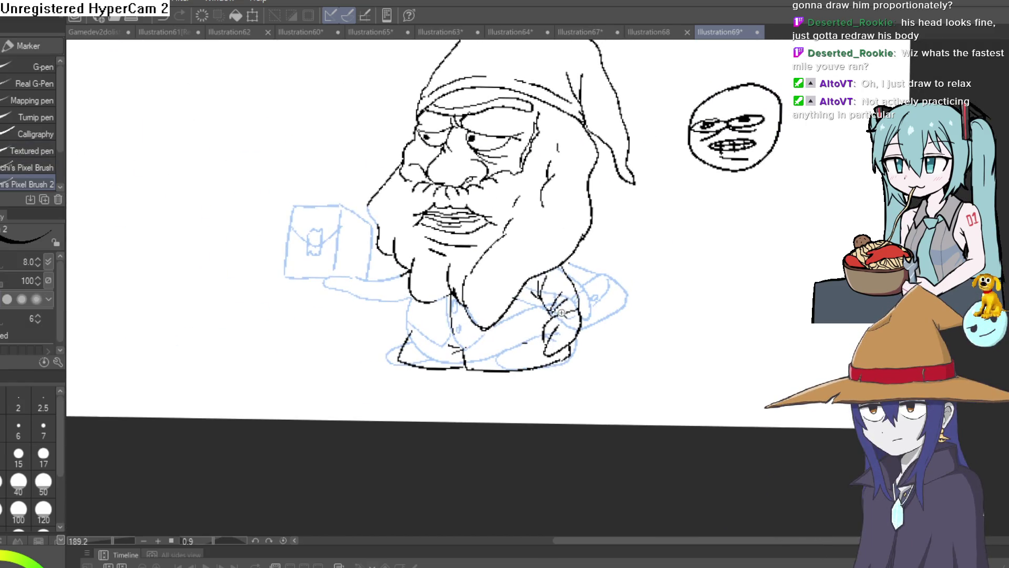
pyautogui.scroll(3, 561, 312)
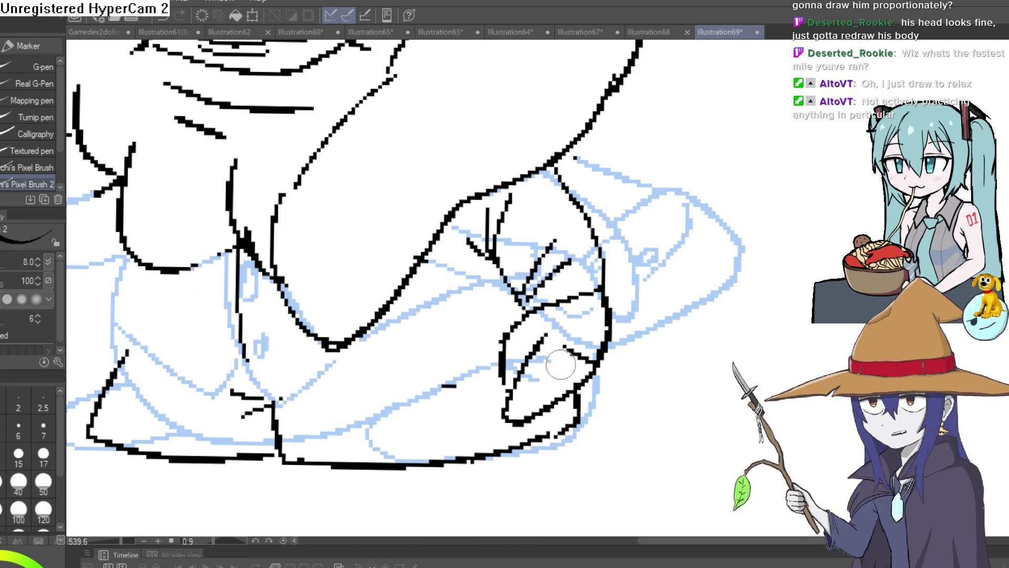
pyautogui.moveTo(506, 357)
pyautogui.mouseDown()
pyautogui.moveTo(531, 362)
pyautogui.moveTo(515, 368)
pyautogui.moveTo(557, 400)
pyautogui.moveTo(541, 375)
pyautogui.mouseUp()
pyautogui.moveTo(526, 415)
pyautogui.mouseDown()
pyautogui.moveTo(574, 374)
pyautogui.moveTo(513, 389)
pyautogui.mouseUp()
pyautogui.moveTo(544, 311); pyautogui.dragTo(589, 312)
pyautogui.moveTo(578, 293); pyautogui.dragTo(603, 324)
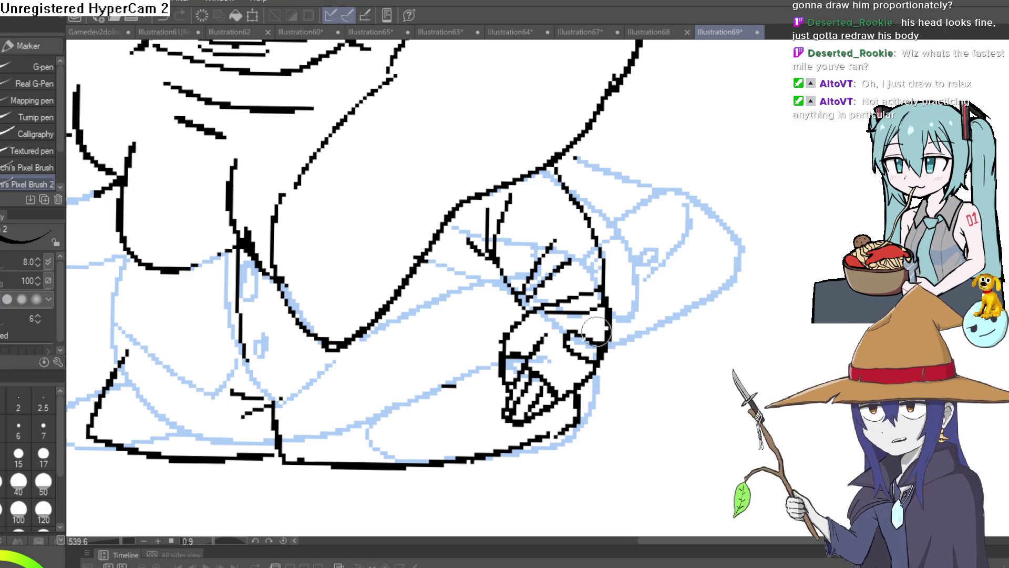
pyautogui.scroll(-5, 569, 331)
pyautogui.moveTo(572, 362)
pyautogui.mouseDown()
pyautogui.moveTo(576, 286)
pyautogui.moveTo(567, 302)
pyautogui.mouseUp()
pyautogui.moveTo(545, 253); pyautogui.dragTo(527, 325)
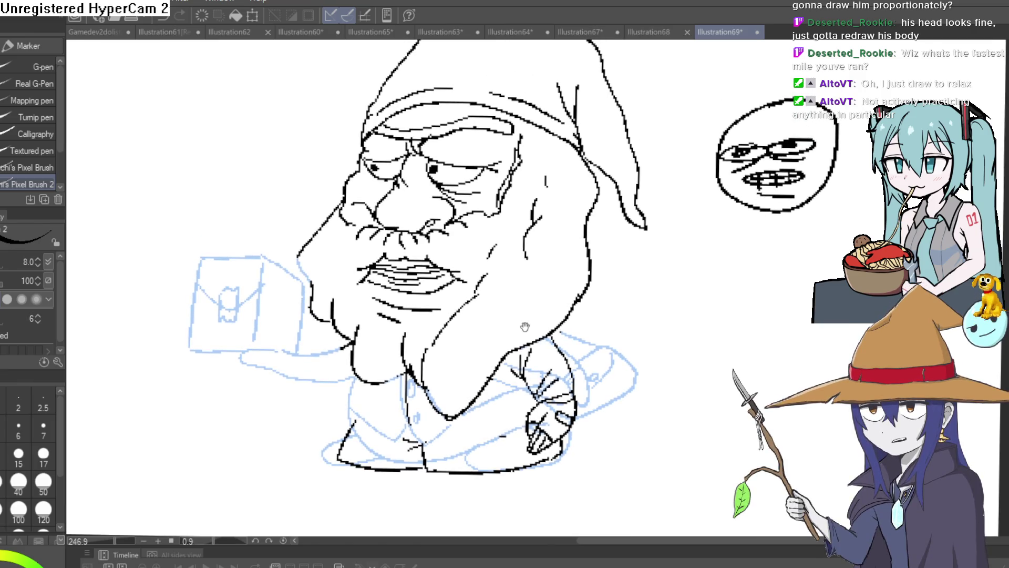
pyautogui.moveTo(525, 326)
pyautogui.mouseDown()
pyautogui.moveTo(553, 265)
pyautogui.moveTo(462, 302)
pyautogui.mouseUp()
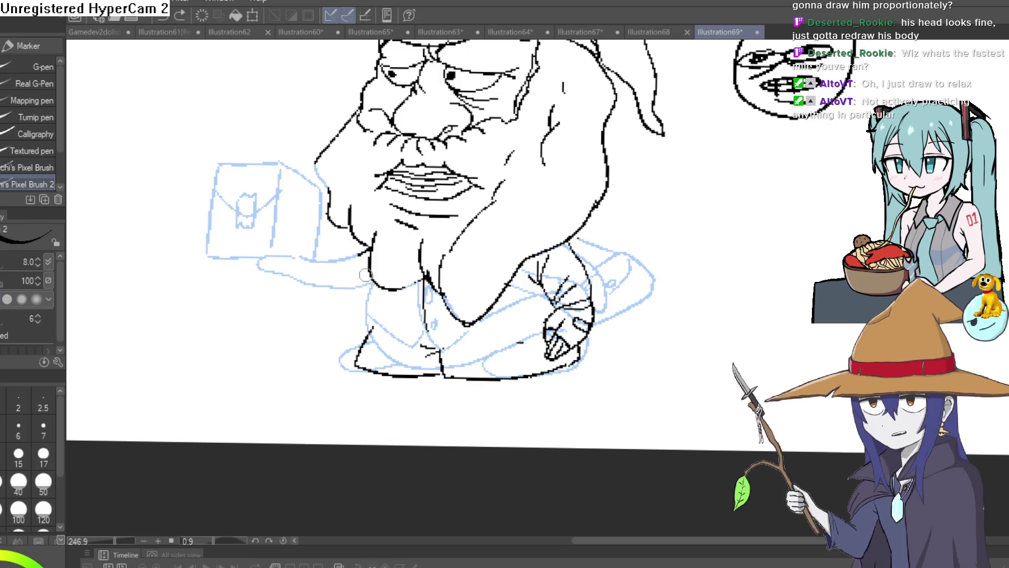
# - Ink the collar edge under the beard and at the chin
pyautogui.moveTo(371, 250); pyautogui.dragTo(337, 257)
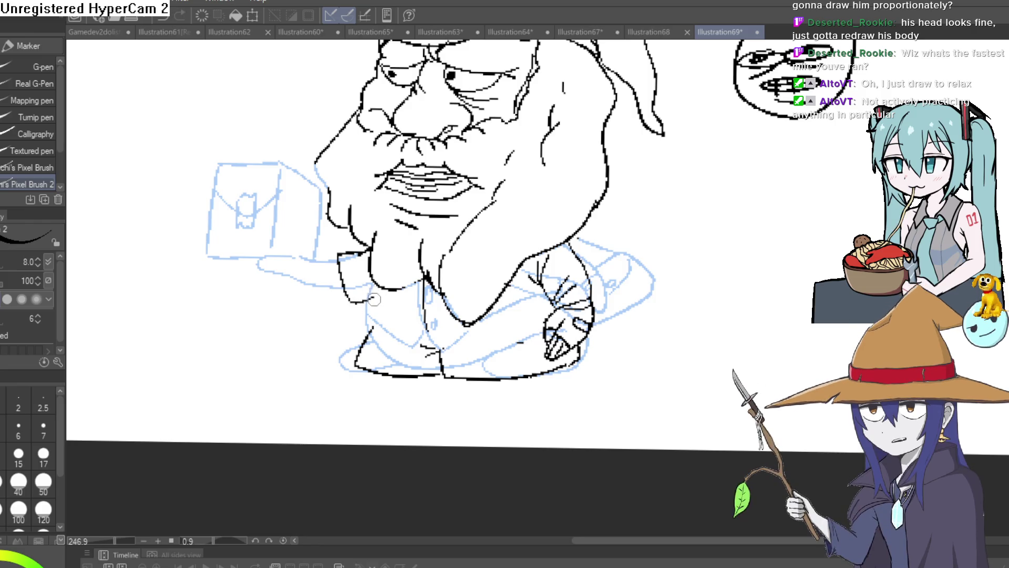
pyautogui.moveTo(389, 288); pyautogui.dragTo(370, 301)
pyautogui.moveTo(578, 288)
pyautogui.mouseDown()
pyautogui.moveTo(601, 387)
pyautogui.moveTo(595, 415)
pyautogui.mouseUp()
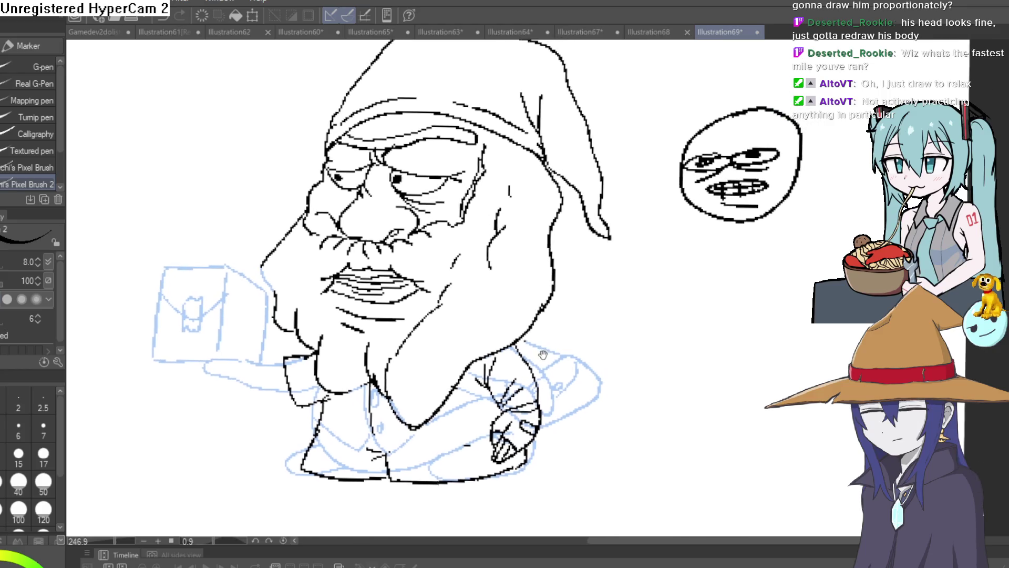
pyautogui.scroll(-5, 553, 310)
pyautogui.moveTo(555, 295); pyautogui.dragTo(546, 282)
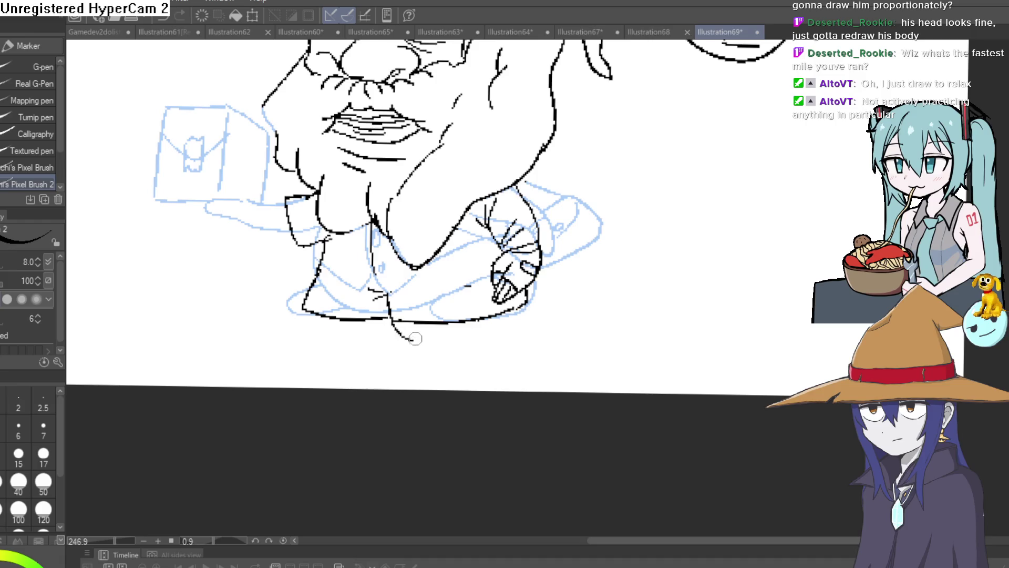
# - Draw the leg line below the belly and center the whole page in view
pyautogui.moveTo(526, 305); pyautogui.dragTo(513, 339)
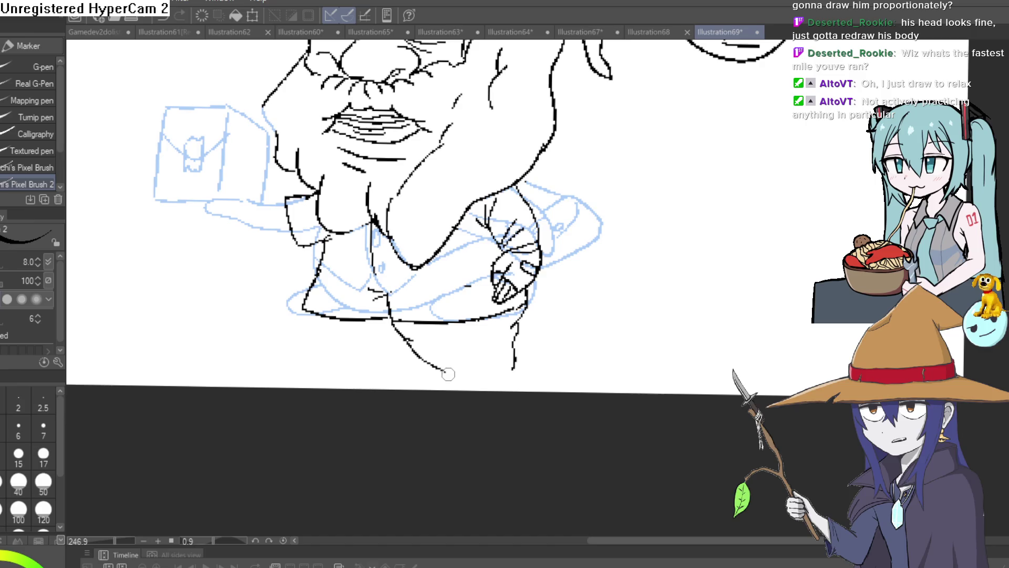
pyautogui.moveTo(534, 361); pyautogui.dragTo(510, 407)
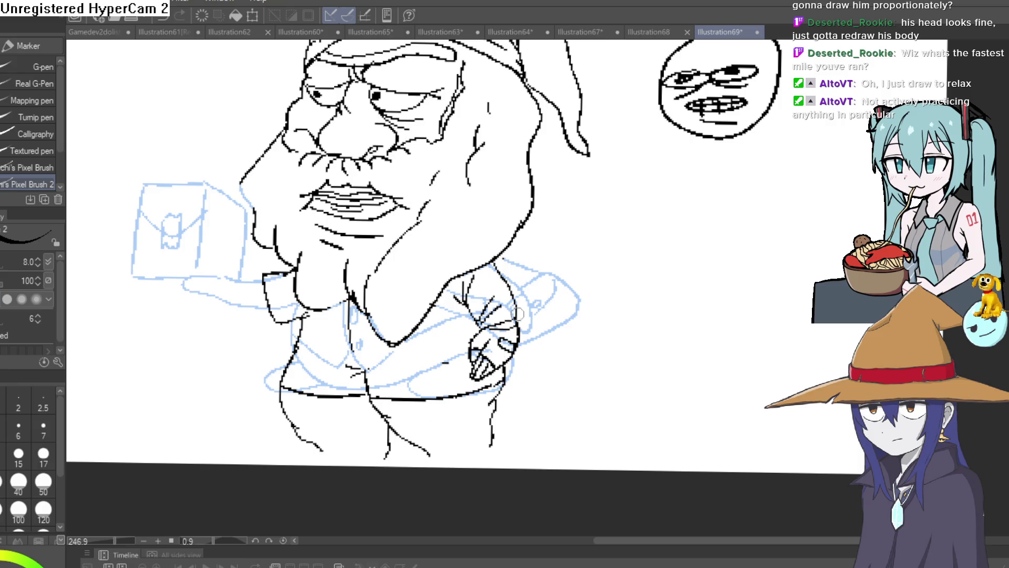
pyautogui.scroll(-6, 558, 326)
pyautogui.scroll(2, 581, 321)
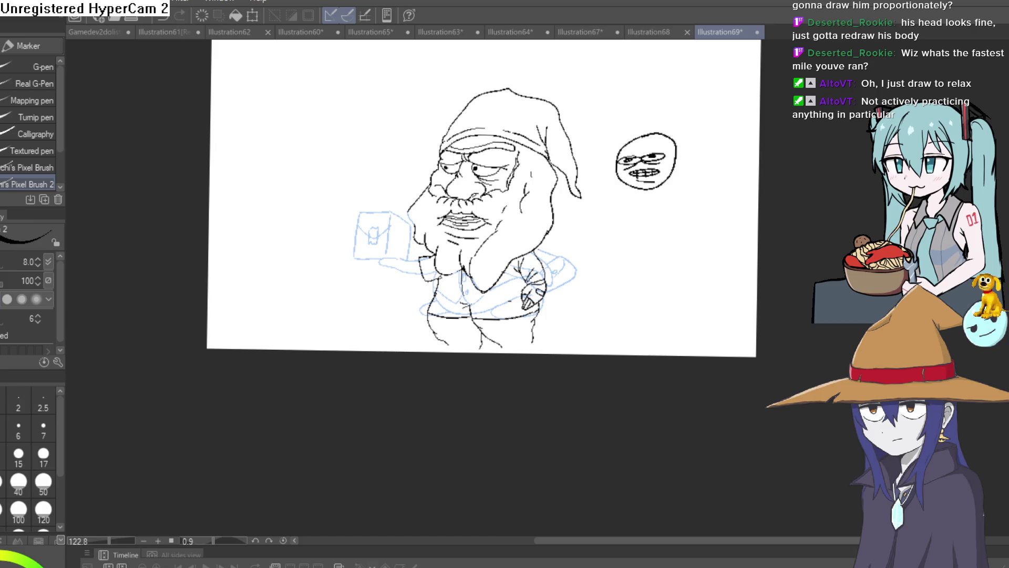
pyautogui.moveTo(704, 323); pyautogui.dragTo(658, 407)
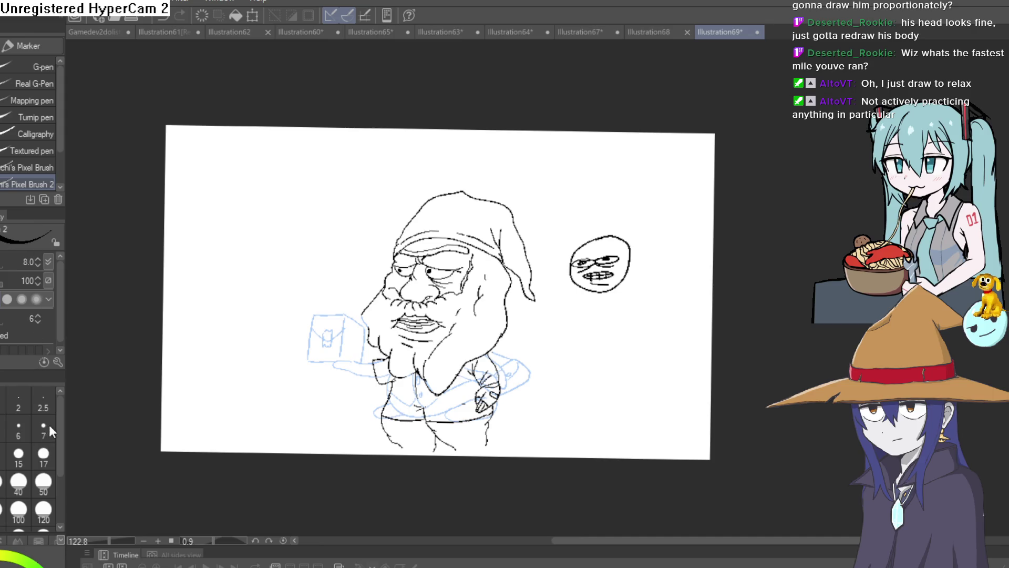
# - Extend the canvas downward with Ctrl+T to leave white space below the gnome's legs
pyautogui.hotkey('ctrl', 't')
pyautogui.moveTo(434, 458); pyautogui.dragTo(435, 535)
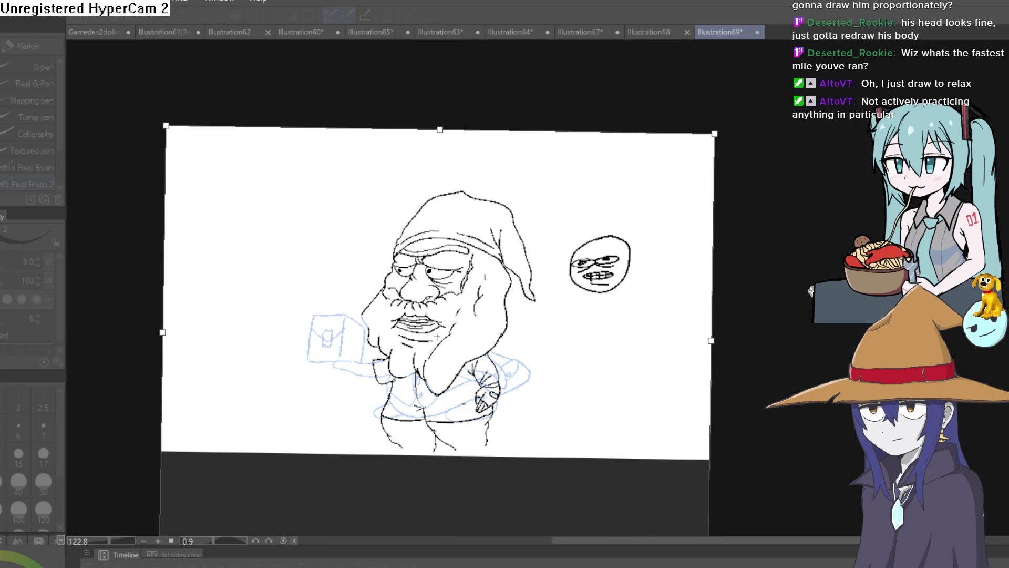
pyautogui.press('Return')
pyautogui.moveTo(687, 364)
pyautogui.mouseDown()
pyautogui.moveTo(654, 305)
pyautogui.moveTo(721, 327)
pyautogui.moveTo(682, 268)
pyautogui.moveTo(655, 273)
pyautogui.mouseUp()
pyautogui.press('e')
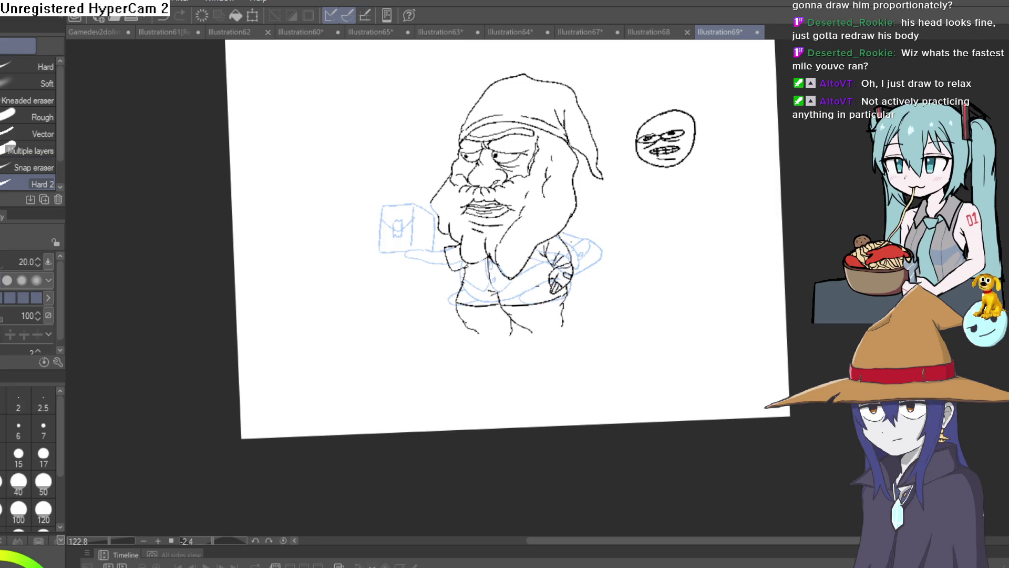
# - Close off the legs, draw the left cuff, and outline the left boot with its sole
pyautogui.press('p')
pyautogui.scroll(6, 549, 321)
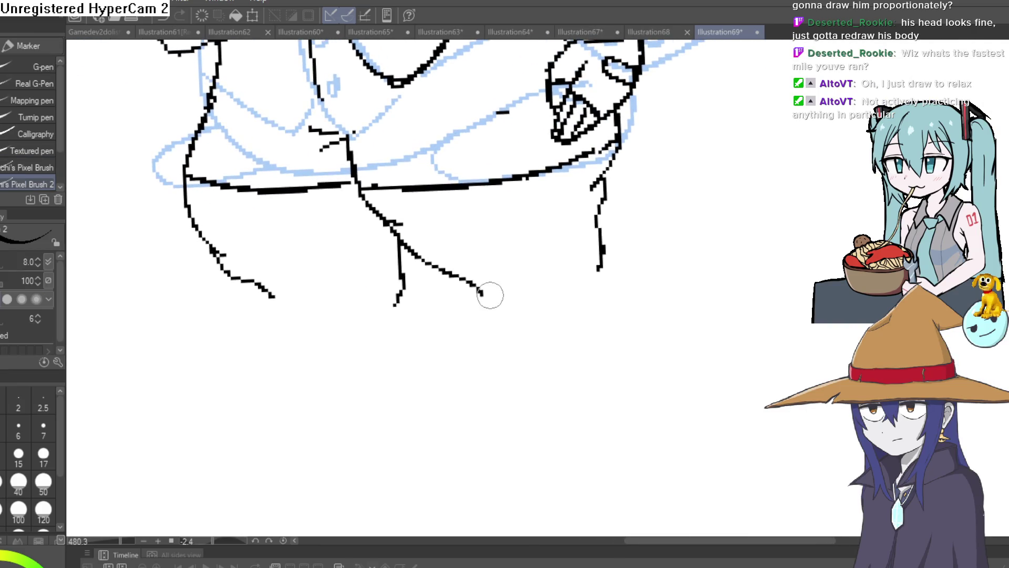
pyautogui.moveTo(490, 294)
pyautogui.mouseDown()
pyautogui.moveTo(602, 260)
pyautogui.moveTo(581, 286)
pyautogui.moveTo(499, 310)
pyautogui.moveTo(594, 280)
pyautogui.moveTo(588, 321)
pyautogui.mouseUp()
pyautogui.moveTo(499, 312); pyautogui.dragTo(513, 331)
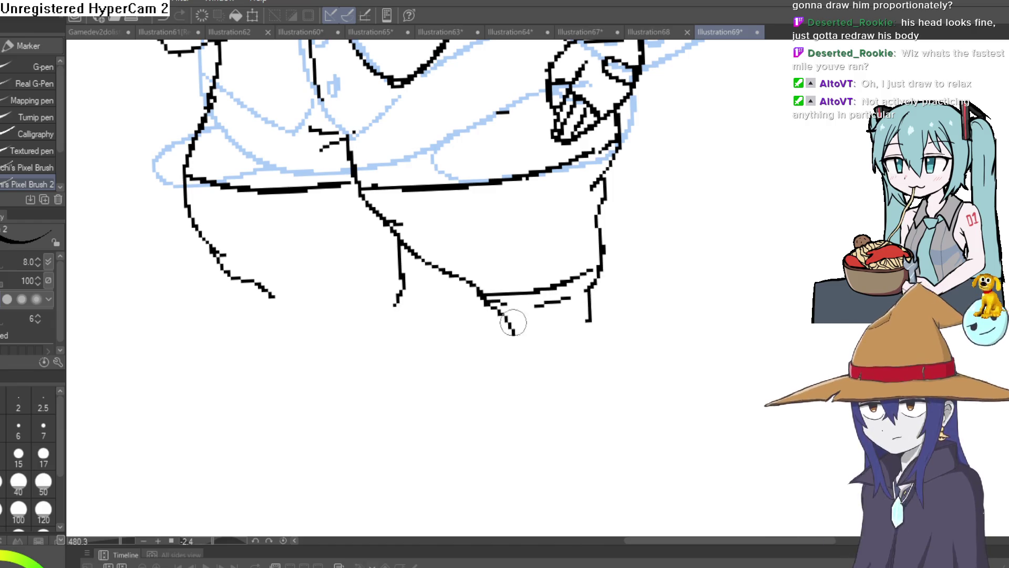
pyautogui.moveTo(400, 288)
pyautogui.mouseDown()
pyautogui.moveTo(394, 303)
pyautogui.moveTo(278, 299)
pyautogui.mouseUp()
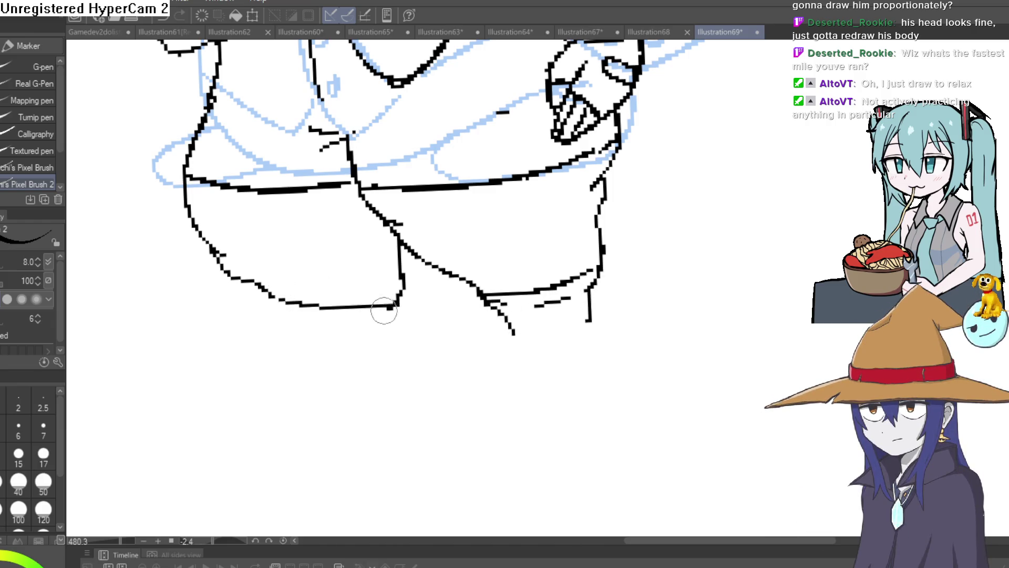
pyautogui.moveTo(394, 306); pyautogui.dragTo(298, 322)
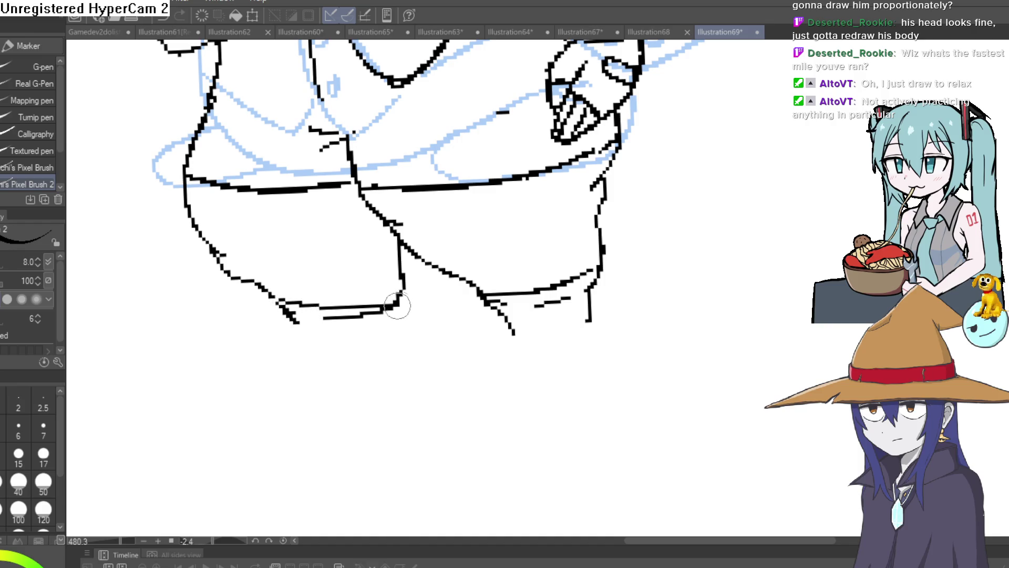
pyautogui.moveTo(399, 300); pyautogui.dragTo(379, 336)
pyautogui.moveTo(301, 331)
pyautogui.mouseDown()
pyautogui.moveTo(299, 339)
pyautogui.moveTo(331, 340)
pyautogui.moveTo(391, 327)
pyautogui.moveTo(412, 383)
pyautogui.mouseUp()
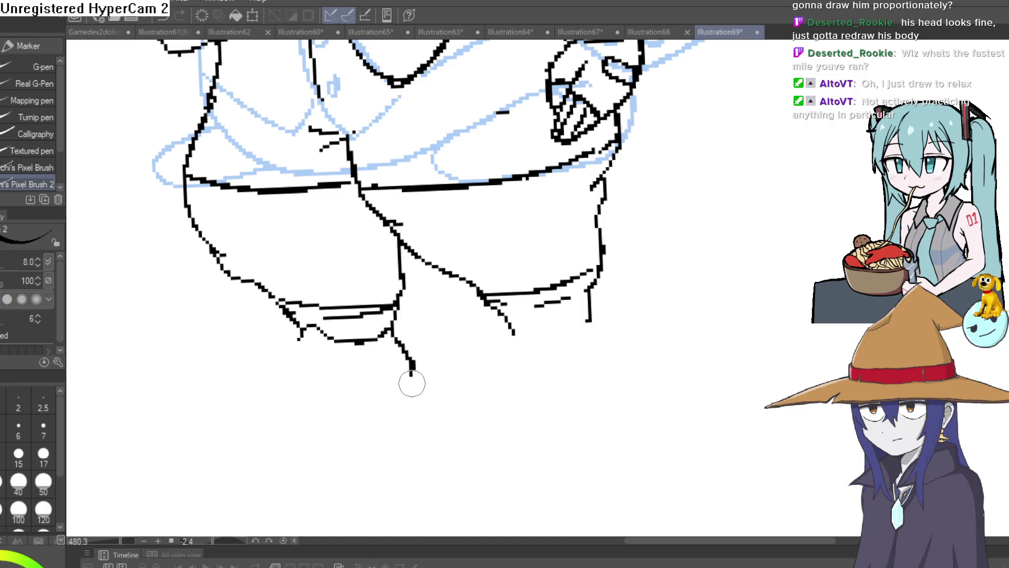
pyautogui.moveTo(302, 329)
pyautogui.mouseDown()
pyautogui.moveTo(210, 380)
pyautogui.moveTo(262, 397)
pyautogui.mouseUp()
pyautogui.moveTo(191, 418)
pyautogui.mouseDown()
pyautogui.moveTo(338, 412)
pyautogui.moveTo(413, 383)
pyautogui.moveTo(405, 408)
pyautogui.moveTo(289, 435)
pyautogui.moveTo(188, 417)
pyautogui.moveTo(215, 406)
pyautogui.mouseUp()
# - Ink the right boot's sole, heel and toe loop
pyautogui.hscroll(3, 530, 328)
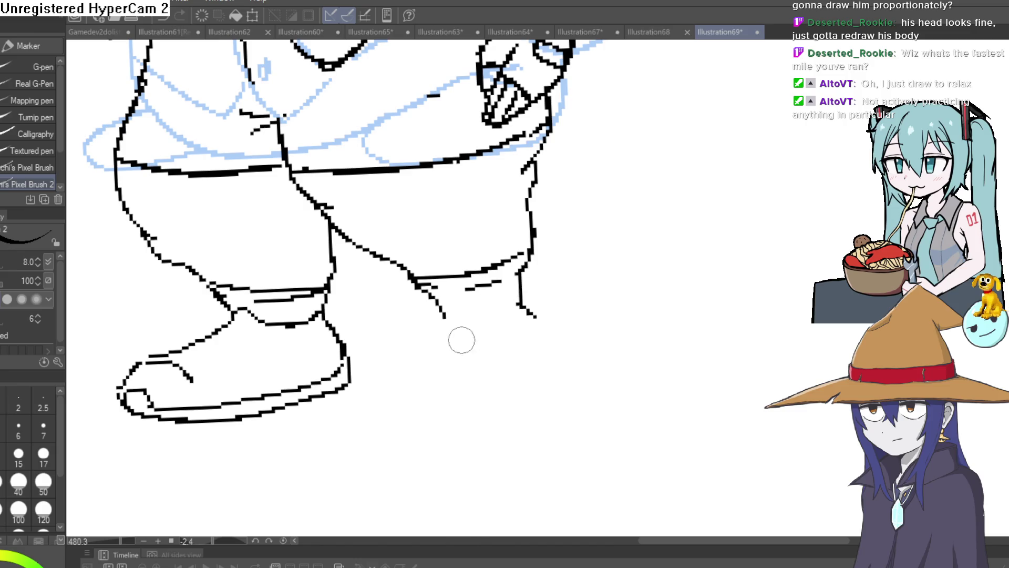
pyautogui.moveTo(462, 351)
pyautogui.mouseDown()
pyautogui.moveTo(509, 316)
pyautogui.moveTo(536, 330)
pyautogui.mouseUp()
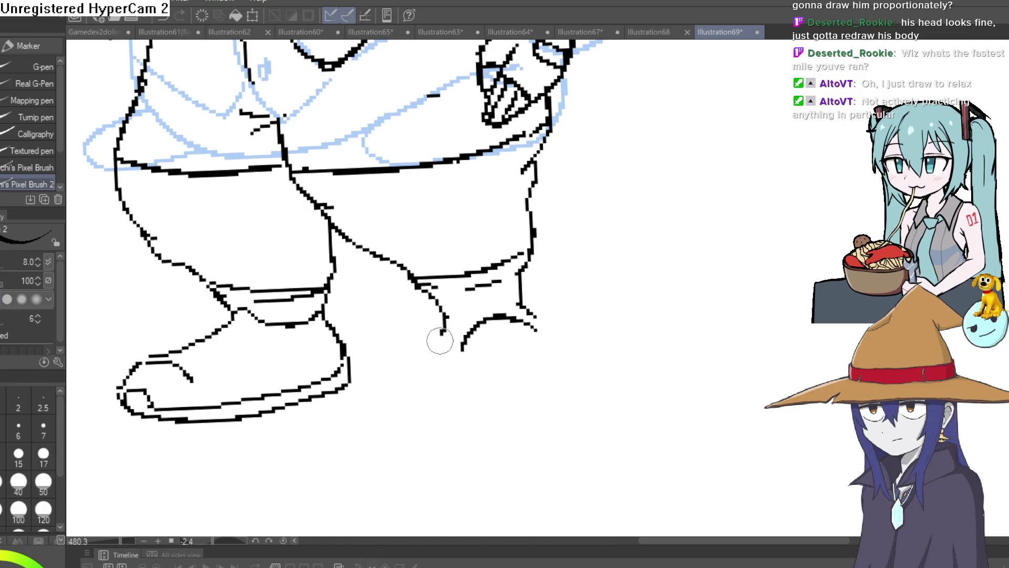
pyautogui.moveTo(441, 329); pyautogui.dragTo(448, 348)
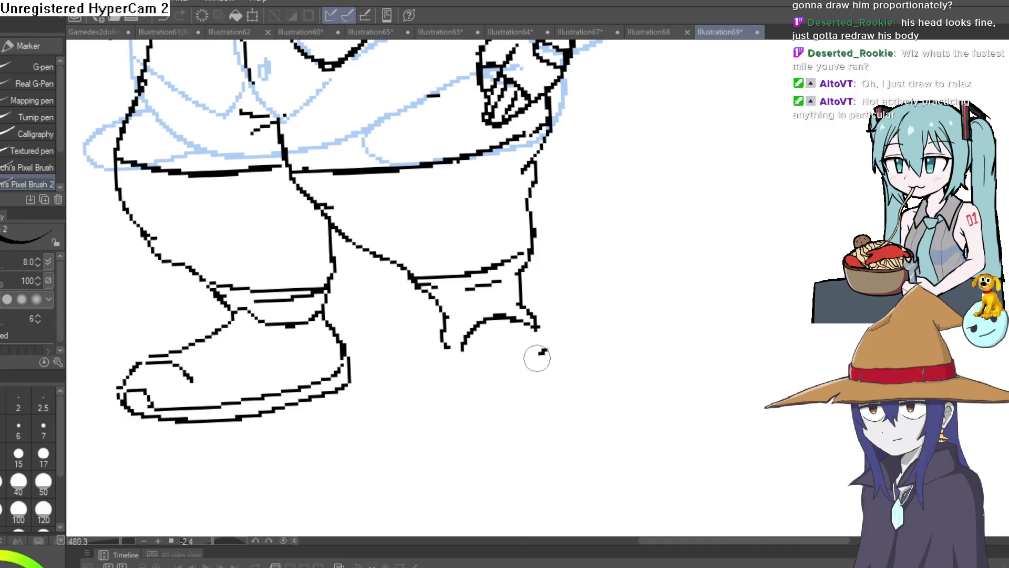
pyautogui.moveTo(548, 337)
pyautogui.mouseDown()
pyautogui.moveTo(621, 408)
pyautogui.moveTo(592, 455)
pyautogui.moveTo(527, 455)
pyautogui.moveTo(428, 345)
pyautogui.moveTo(444, 330)
pyautogui.mouseUp()
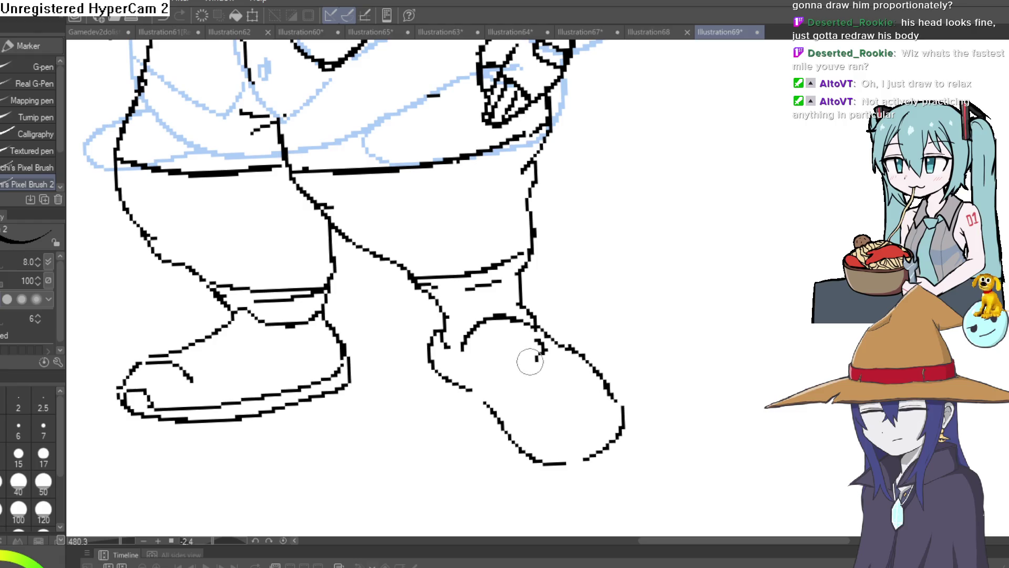
pyautogui.moveTo(498, 370); pyautogui.dragTo(504, 372)
pyautogui.moveTo(615, 441)
pyautogui.mouseDown()
pyautogui.moveTo(587, 459)
pyautogui.moveTo(604, 458)
pyautogui.moveTo(563, 473)
pyautogui.moveTo(493, 436)
pyautogui.moveTo(426, 361)
pyautogui.mouseUp()
# - Ink the shirt hem lines above the legs plus small fold and button marks
pyautogui.scroll(-5, 599, 302)
pyautogui.scroll(6, 619, 394)
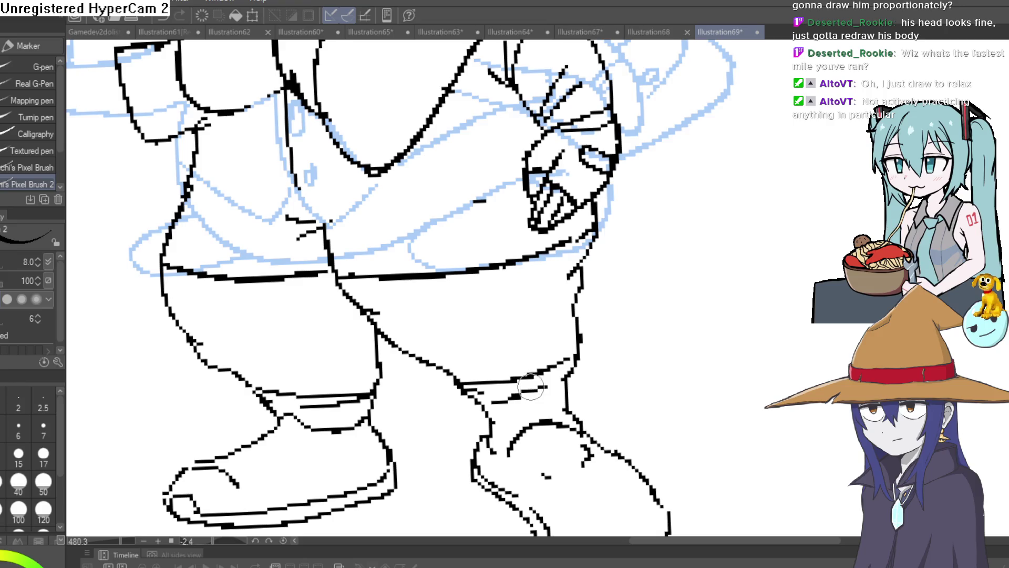
pyautogui.moveTo(519, 395); pyautogui.dragTo(520, 448)
pyautogui.moveTo(363, 314); pyautogui.dragTo(431, 308)
pyautogui.moveTo(468, 305); pyautogui.dragTo(517, 289)
pyautogui.moveTo(265, 315); pyautogui.dragTo(199, 303)
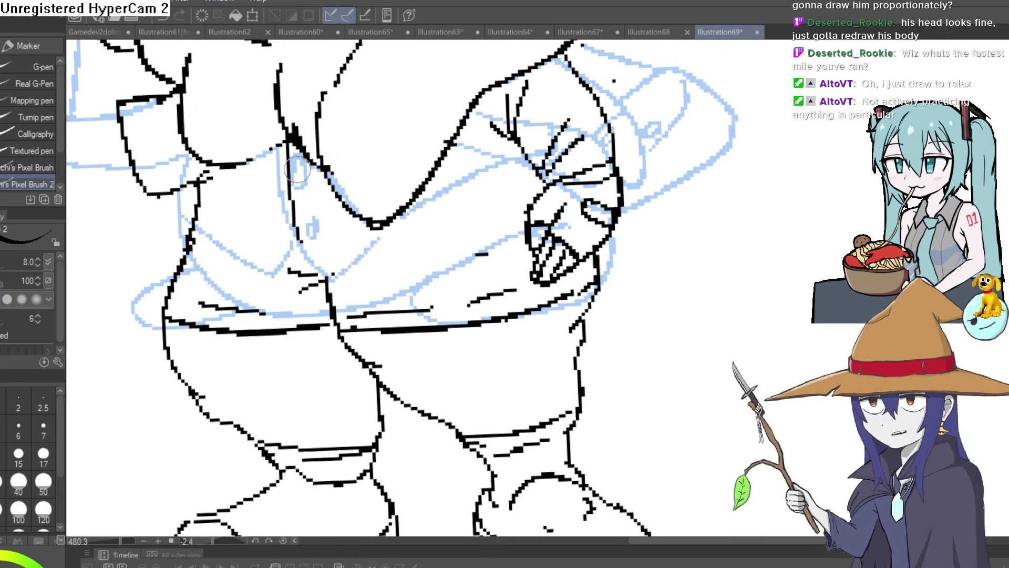
pyautogui.moveTo(303, 171); pyautogui.dragTo(307, 168)
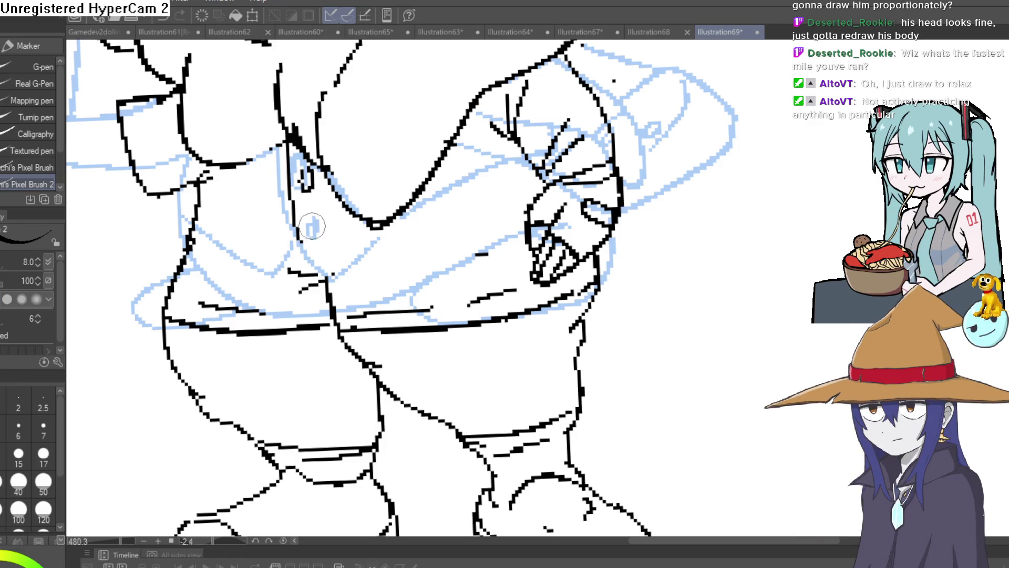
pyautogui.moveTo(312, 226); pyautogui.dragTo(312, 223)
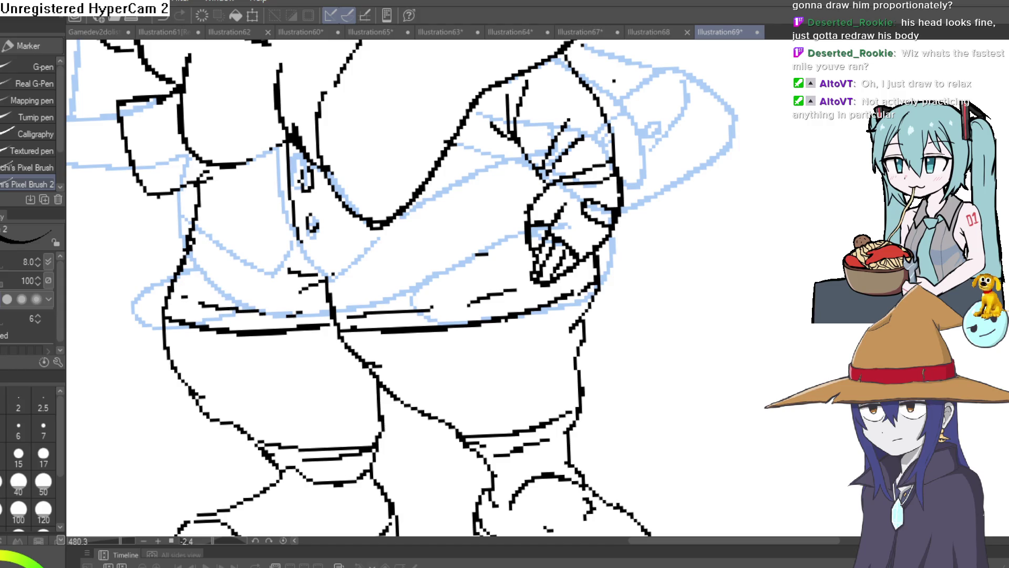
# - Hide the light-blue sketch and straighten the canvas view around the gnome
pyautogui.press('h')
pyautogui.scroll(-5, 716, 397)
pyautogui.scroll(1, 716, 396)
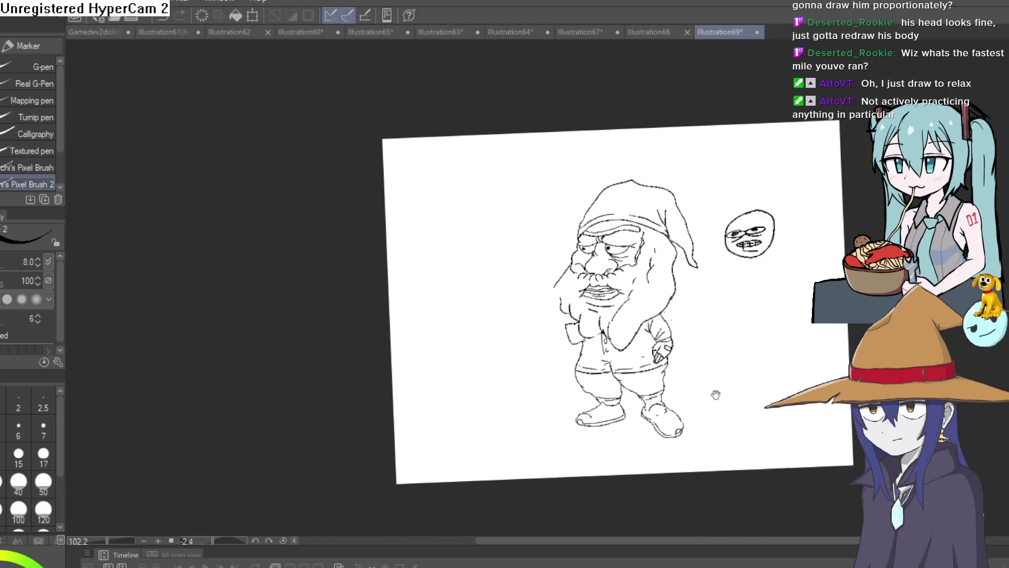
pyautogui.moveTo(716, 396); pyautogui.dragTo(631, 412)
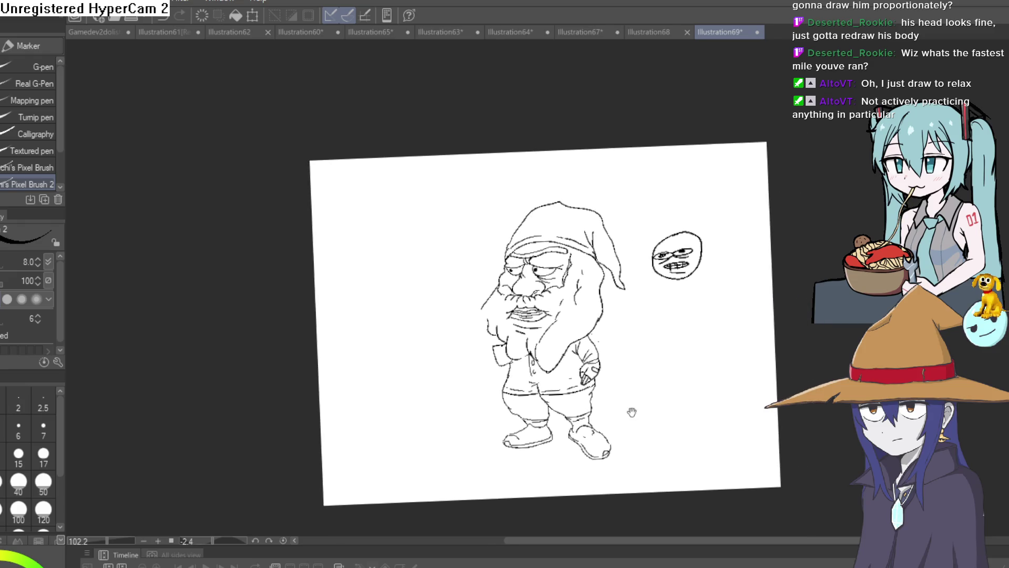
pyautogui.scroll(4, 617, 349)
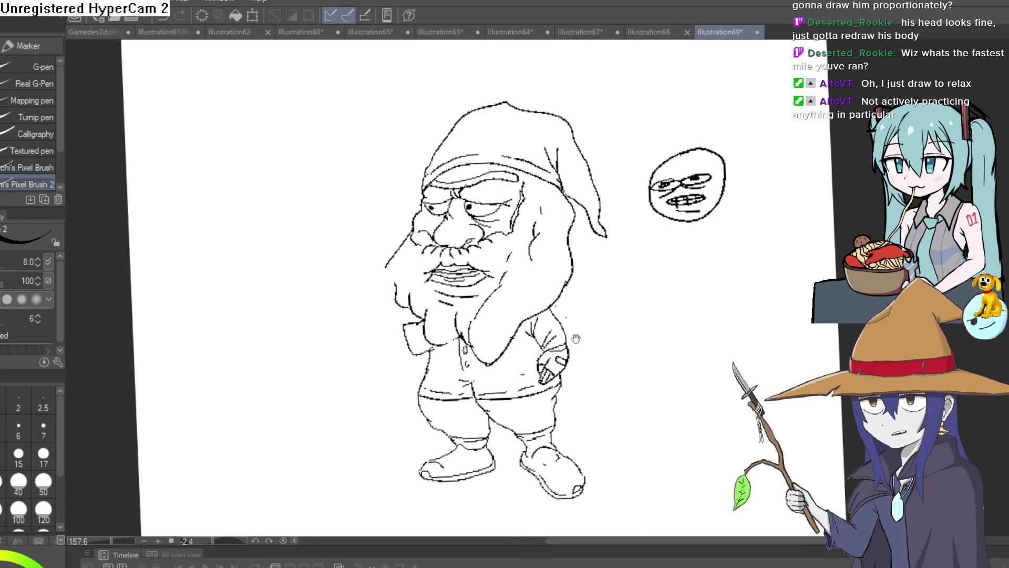
pyautogui.moveTo(576, 339)
pyautogui.mouseDown()
pyautogui.moveTo(635, 305)
pyautogui.moveTo(617, 321)
pyautogui.mouseUp()
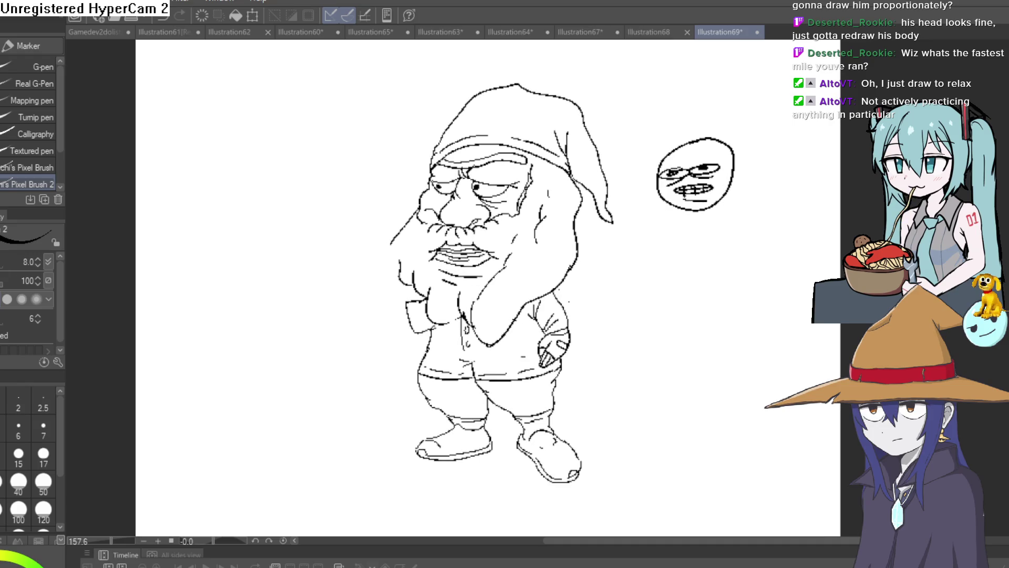
# - Ink the arm's upper and lower lines reaching left, then undo the extended strokes
pyautogui.scroll(4, 428, 339)
pyautogui.moveTo(455, 313); pyautogui.dragTo(295, 317)
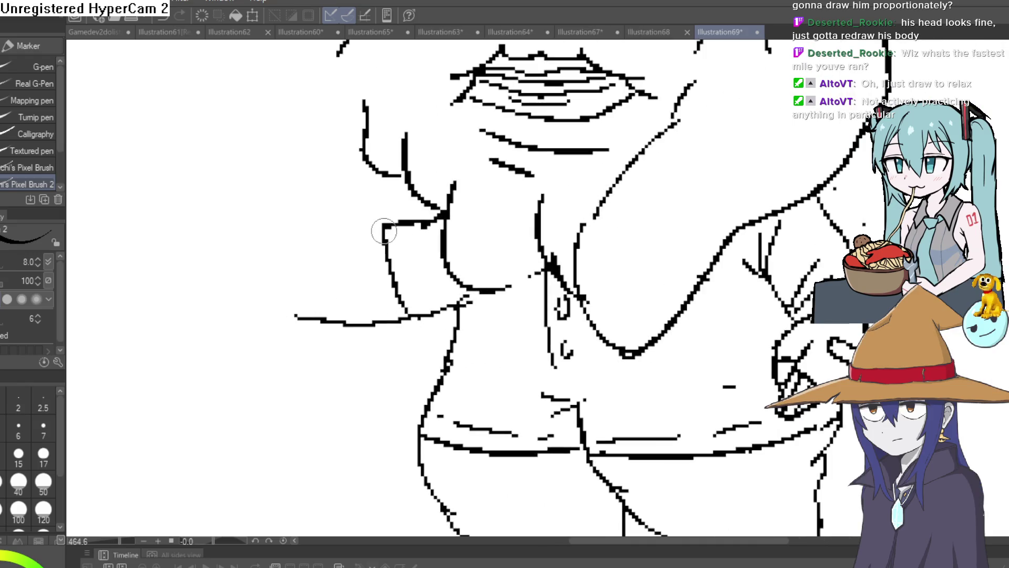
pyautogui.moveTo(383, 228)
pyautogui.mouseDown()
pyautogui.moveTo(322, 256)
pyautogui.moveTo(183, 271)
pyautogui.mouseUp()
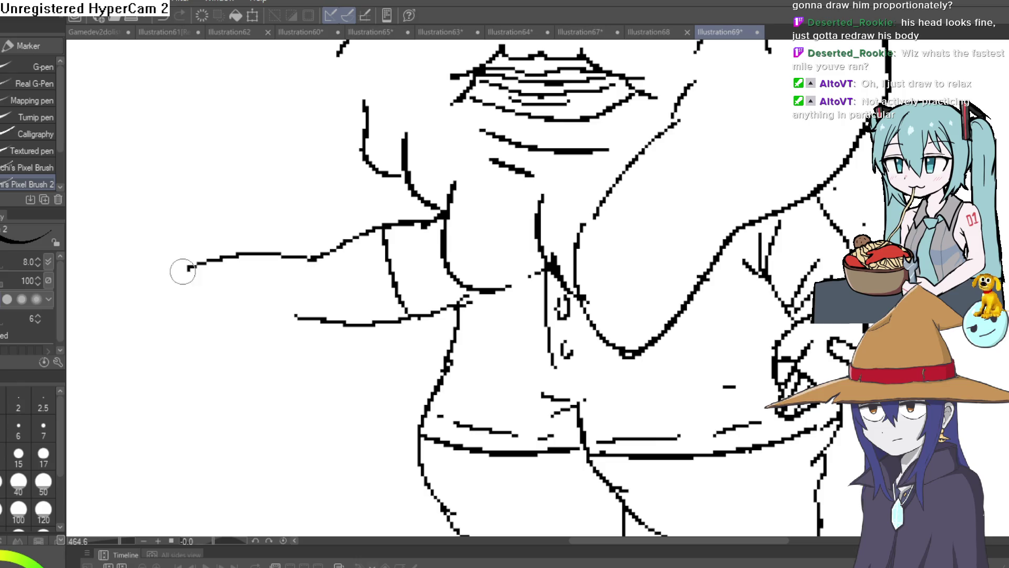
pyautogui.moveTo(294, 318); pyautogui.dragTo(188, 304)
pyautogui.scroll(-3, 525, 420)
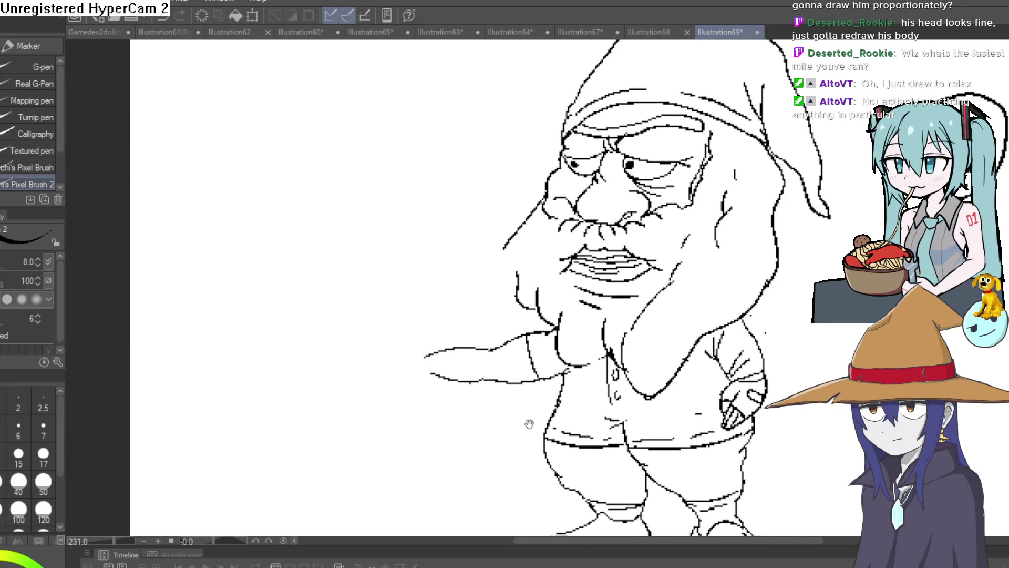
pyautogui.moveTo(523, 436); pyautogui.dragTo(513, 433)
pyautogui.hotkey('ctrl', 'z')
pyautogui.hotkey('ctrl', 'z')
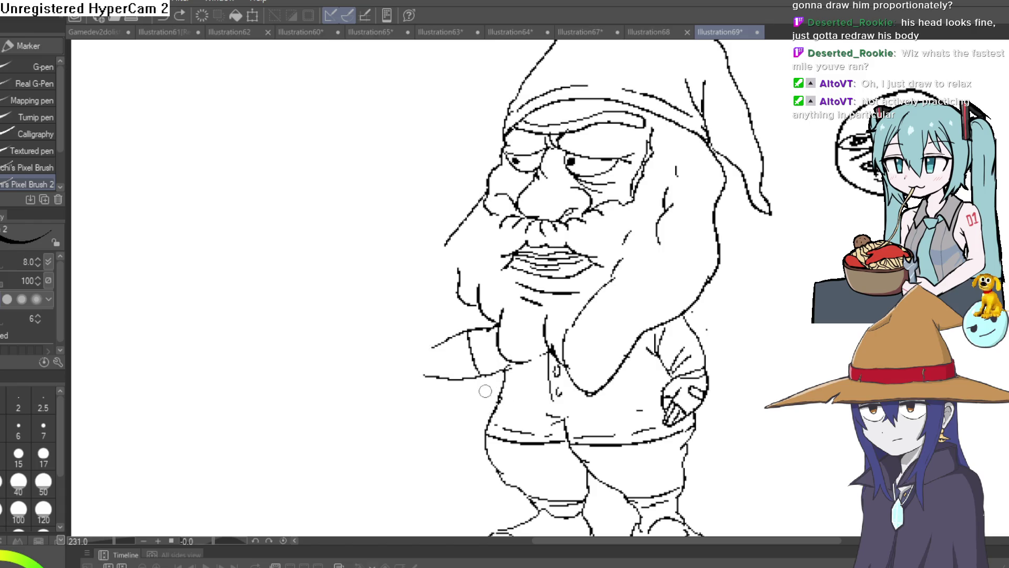
# - Redraw the arm from the shoulder with the forearm reaching out to the left
pyautogui.scroll(4, 429, 397)
pyautogui.moveTo(444, 290); pyautogui.dragTo(382, 297)
pyautogui.moveTo(423, 363); pyautogui.dragTo(331, 376)
pyautogui.moveTo(381, 315)
pyautogui.mouseDown()
pyautogui.moveTo(378, 258)
pyautogui.moveTo(349, 326)
pyautogui.moveTo(242, 339)
pyautogui.mouseUp()
pyautogui.moveTo(331, 377)
pyautogui.mouseDown()
pyautogui.moveTo(302, 373)
pyautogui.moveTo(251, 341)
pyautogui.moveTo(303, 413)
pyautogui.moveTo(180, 413)
pyautogui.moveTo(179, 285)
pyautogui.mouseUp()
# - Draw the box's left, right, bottom and top edges above the outstretched hand
pyautogui.moveTo(428, 297); pyautogui.dragTo(434, 356)
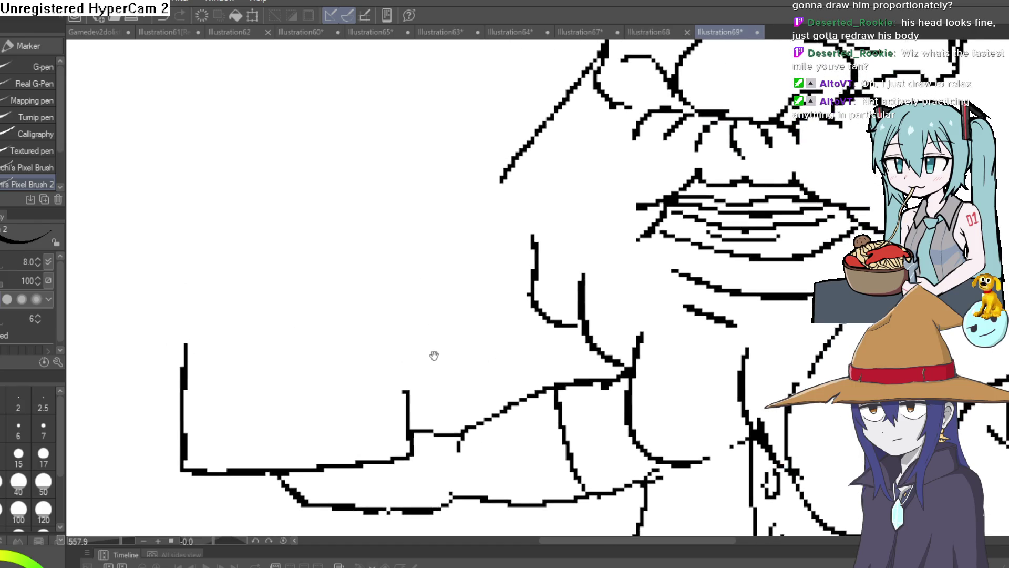
pyautogui.moveTo(408, 398); pyautogui.dragTo(399, 312)
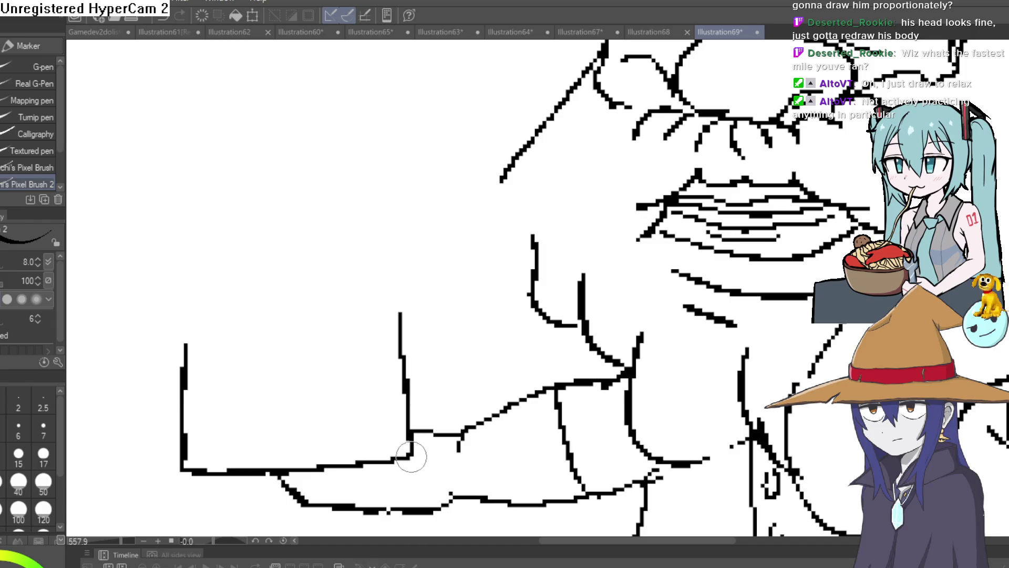
pyautogui.moveTo(427, 274)
pyautogui.mouseDown()
pyautogui.moveTo(500, 319)
pyautogui.moveTo(497, 415)
pyautogui.mouseUp()
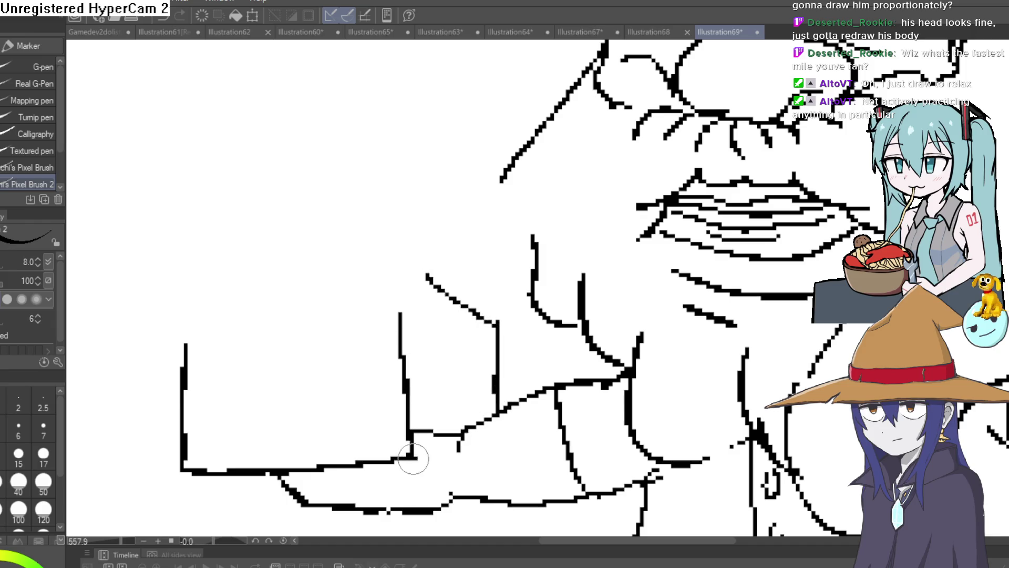
pyautogui.moveTo(412, 456); pyautogui.dragTo(496, 415)
pyautogui.moveTo(427, 273)
pyautogui.mouseDown()
pyautogui.moveTo(192, 330)
pyautogui.moveTo(228, 351)
pyautogui.moveTo(313, 372)
pyautogui.moveTo(389, 294)
pyautogui.mouseUp()
pyautogui.moveTo(282, 348); pyautogui.dragTo(284, 415)
pyautogui.hotkey('ctrl', 'z')
pyautogui.hotkey('ctrl', 'z')
pyautogui.hotkey('ctrl', 'z')
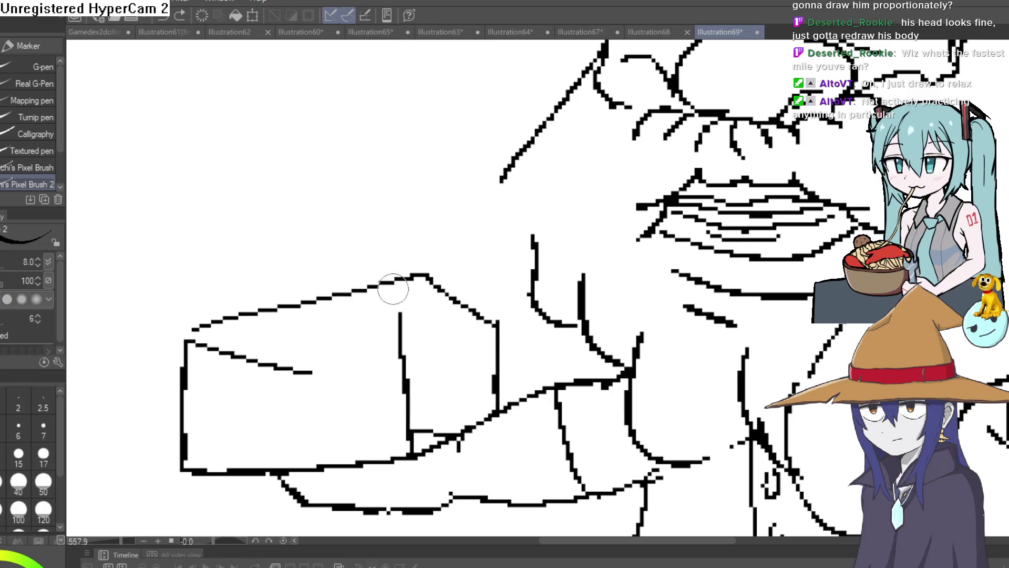
# - Add a V-shaped flap and a small clasp to the box front
pyautogui.moveTo(191, 337)
pyautogui.mouseDown()
pyautogui.moveTo(280, 397)
pyautogui.moveTo(322, 376)
pyautogui.moveTo(404, 295)
pyautogui.mouseUp()
pyautogui.moveTo(269, 372)
pyautogui.mouseDown()
pyautogui.moveTo(288, 427)
pyautogui.moveTo(300, 386)
pyautogui.moveTo(284, 360)
pyautogui.mouseUp()
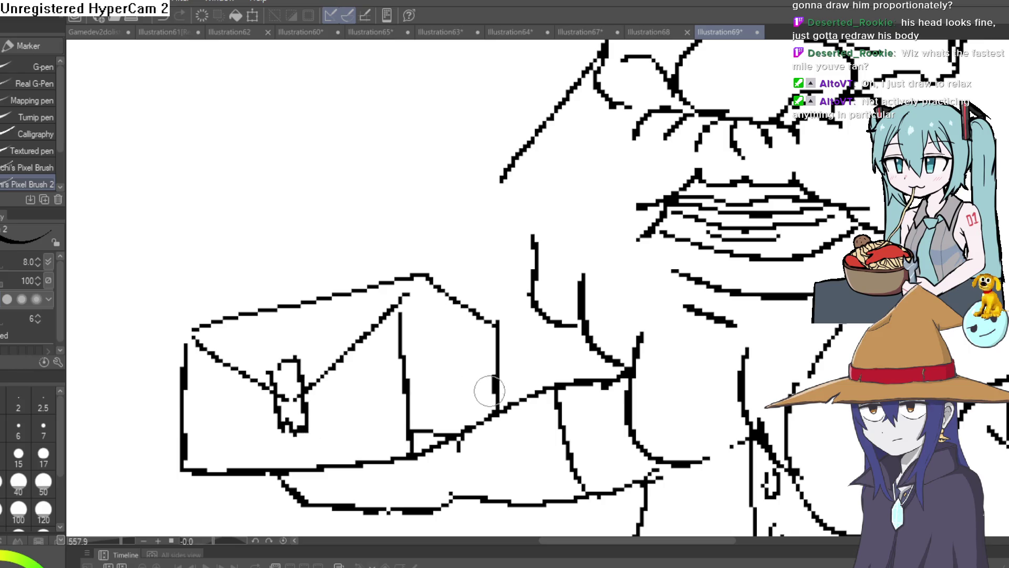
pyautogui.press('e')
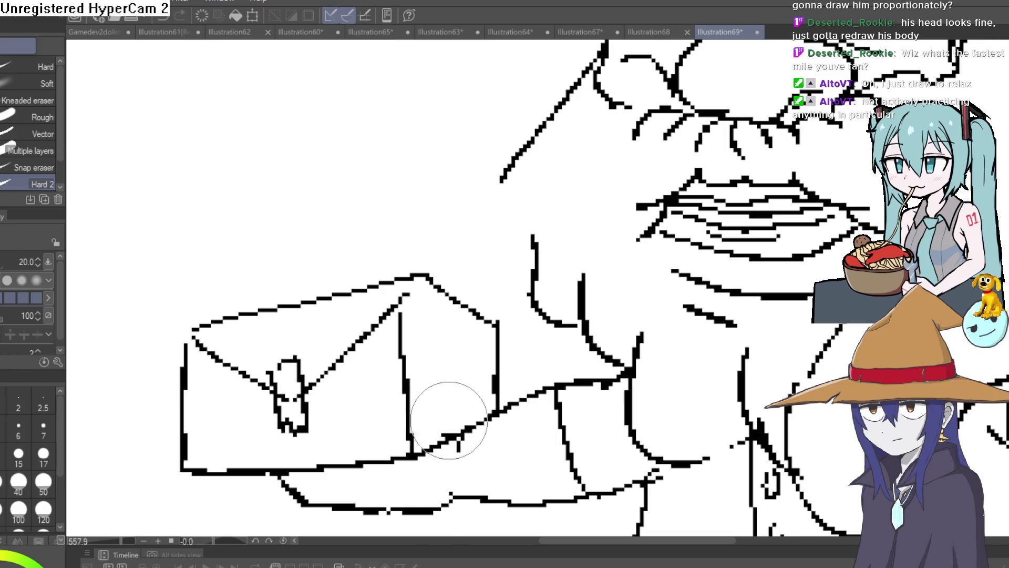
pyautogui.scroll(-5, 580, 380)
pyautogui.moveTo(581, 379); pyautogui.dragTo(524, 338)
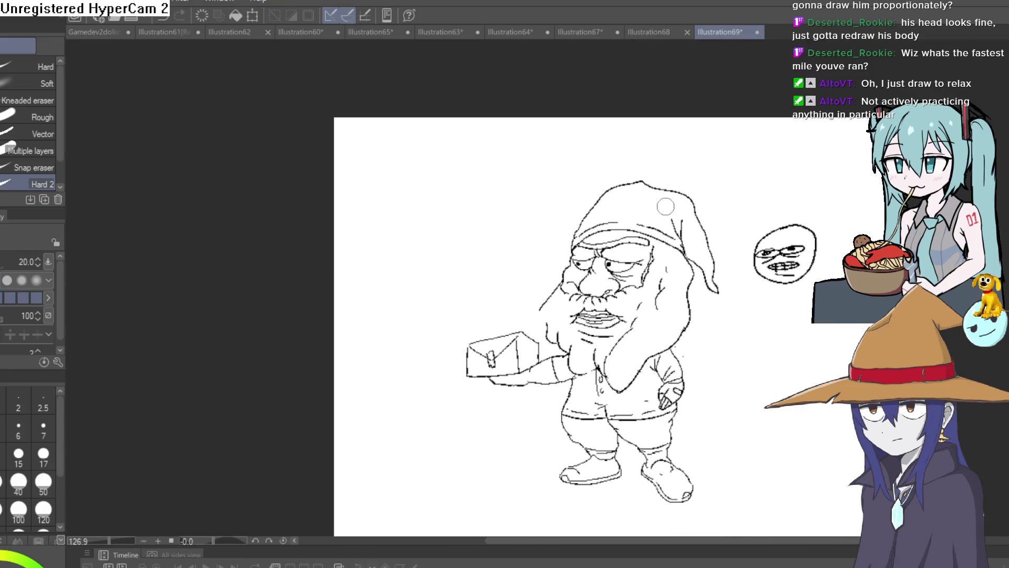
pyautogui.press('p')
pyautogui.scroll(5, 533, 359)
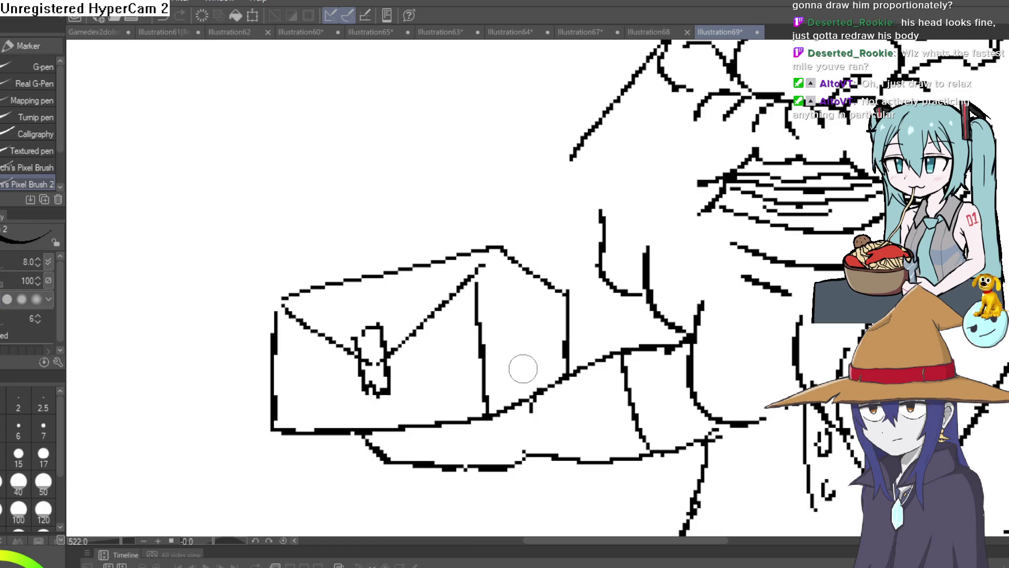
# - Draw a D-shaped mark on the box's right face and ink the fingers beneath it
pyautogui.moveTo(513, 319); pyautogui.dragTo(573, 279)
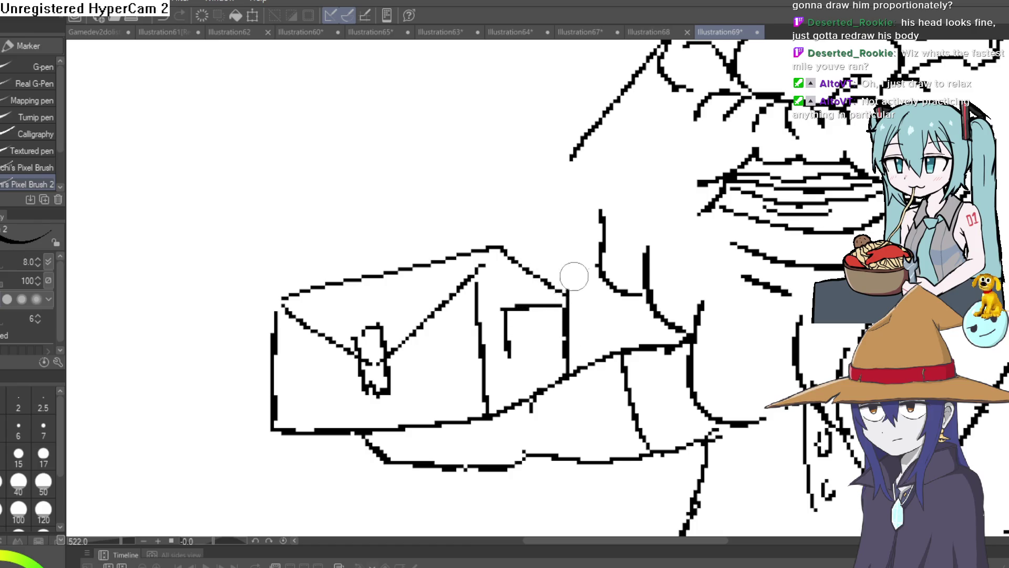
pyautogui.hotkey('ctrl', 'z')
pyautogui.hotkey('ctrl', 'z')
pyautogui.moveTo(505, 302)
pyautogui.mouseDown()
pyautogui.moveTo(506, 361)
pyautogui.moveTo(547, 309)
pyautogui.moveTo(554, 357)
pyautogui.moveTo(508, 376)
pyautogui.moveTo(525, 412)
pyautogui.moveTo(423, 458)
pyautogui.moveTo(504, 436)
pyautogui.mouseUp()
pyautogui.scroll(-5, 534, 413)
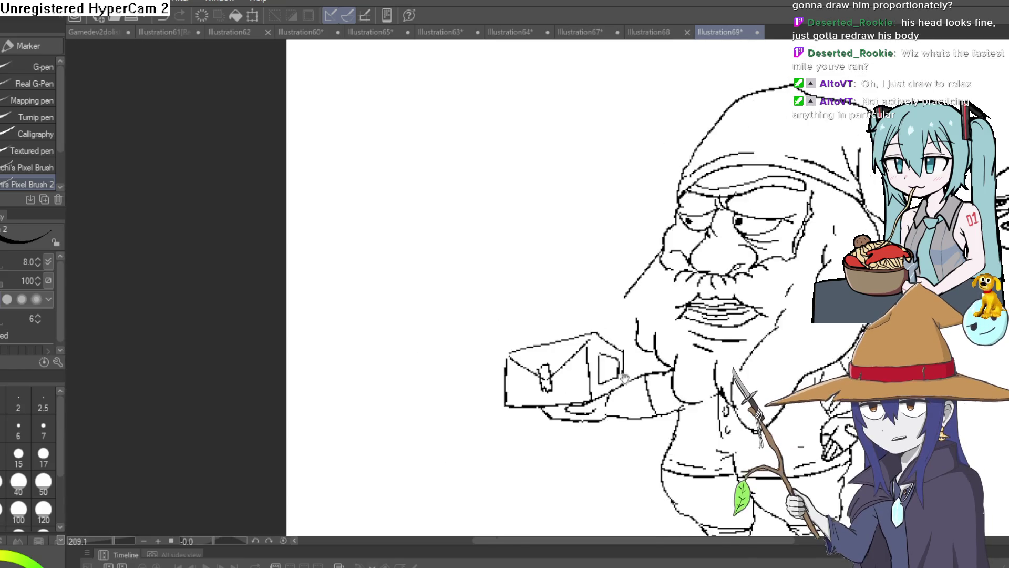
pyautogui.moveTo(700, 345); pyautogui.dragTo(579, 322)
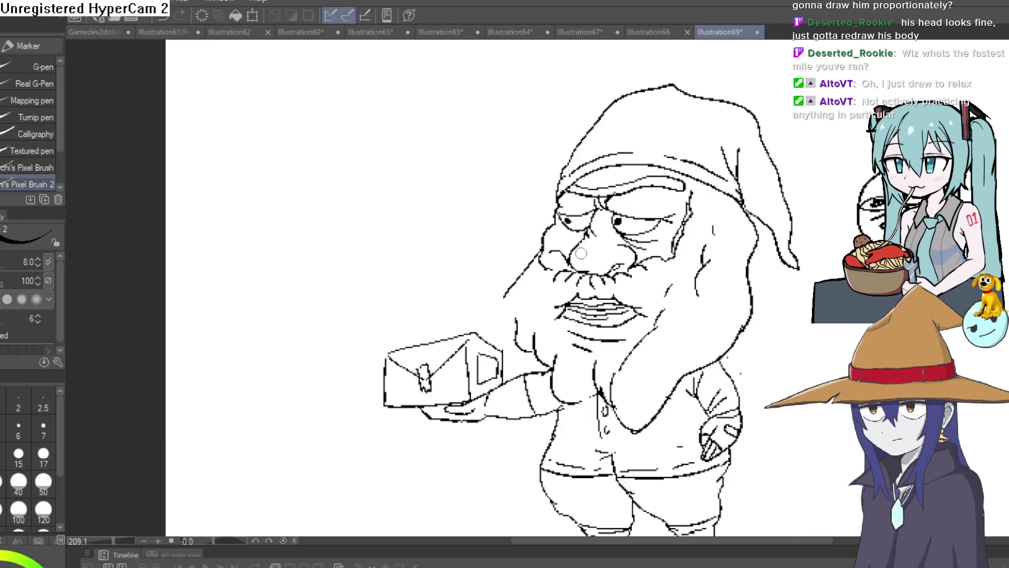
# - Ink a line near the gnome's shoulder, then erase the stray stroke
pyautogui.scroll(-2, 547, 308)
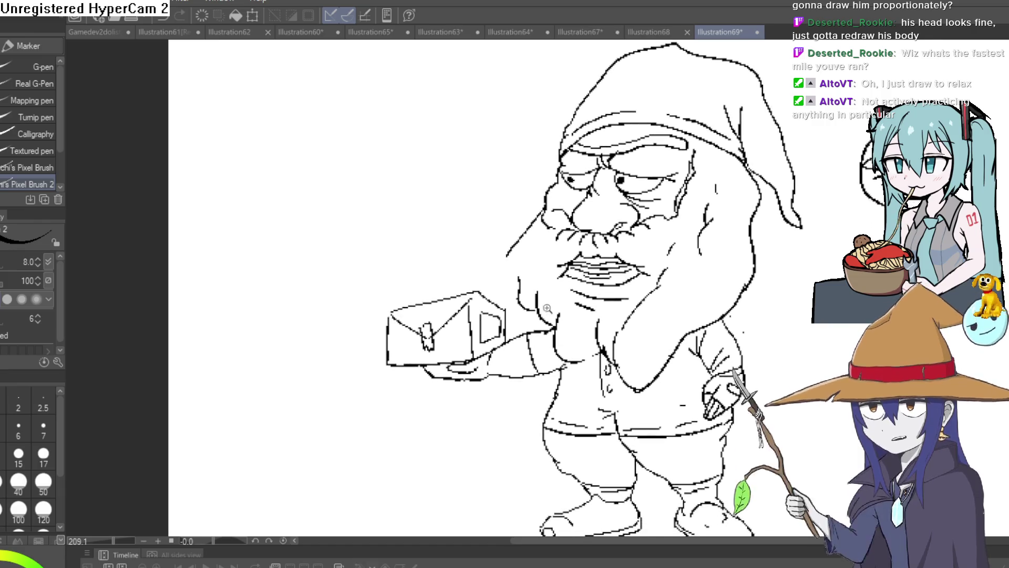
pyautogui.scroll(2, 547, 309)
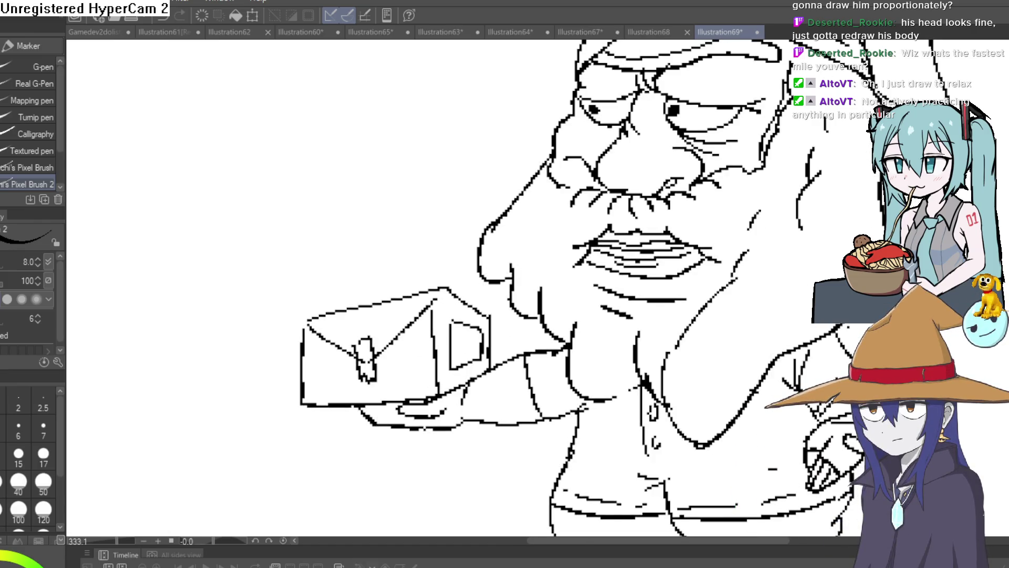
pyautogui.moveTo(784, 303); pyautogui.dragTo(640, 329)
pyautogui.moveTo(622, 393); pyautogui.dragTo(662, 322)
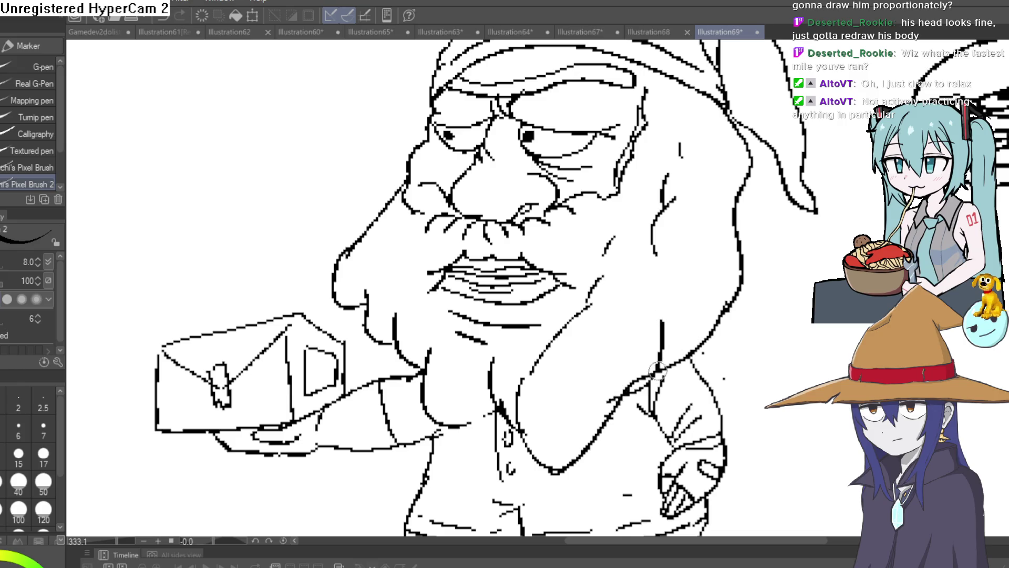
pyautogui.press('o')
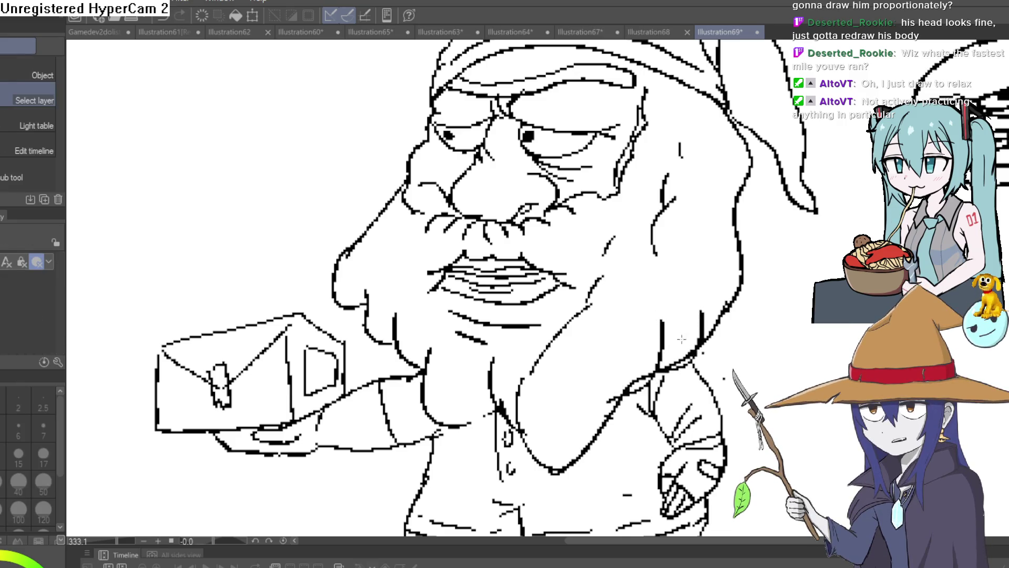
pyautogui.press('e')
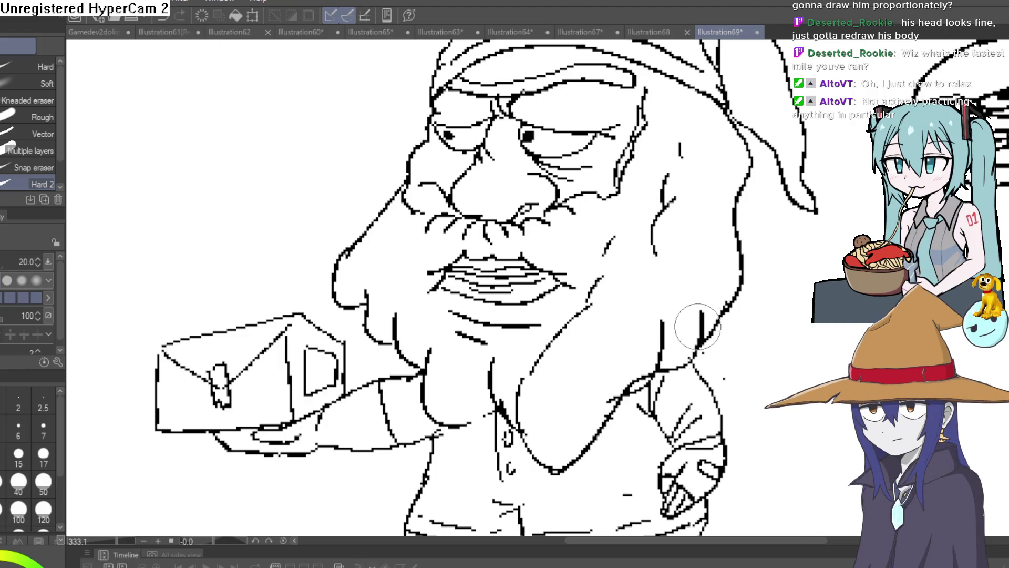
pyautogui.moveTo(604, 368); pyautogui.dragTo(621, 378)
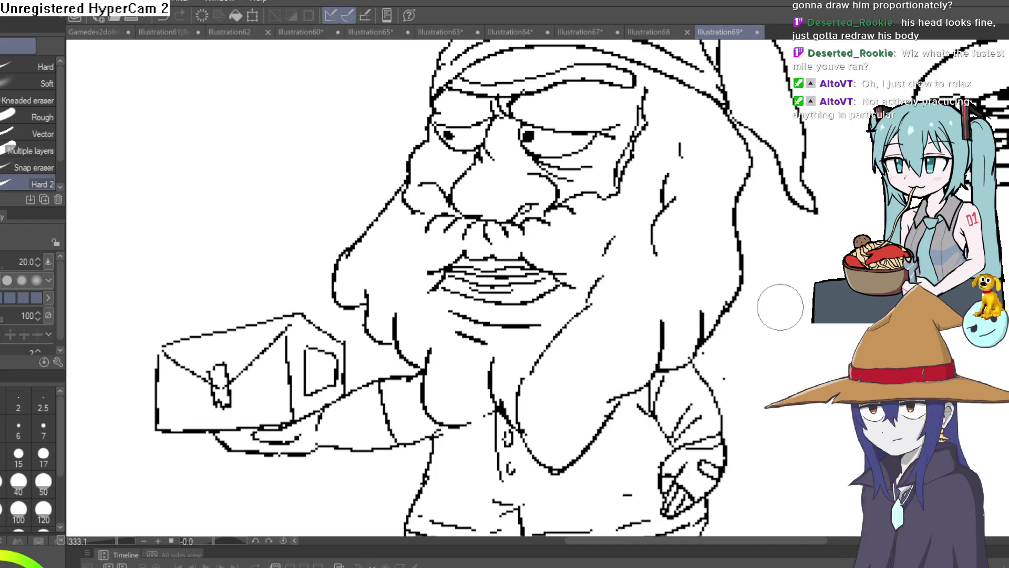
# - Draw short crease strokes on both of the gnome's knees with the pixel pen
pyautogui.scroll(-3, 777, 310)
pyautogui.moveTo(800, 314)
pyautogui.mouseDown()
pyautogui.moveTo(741, 286)
pyautogui.moveTo(764, 279)
pyautogui.moveTo(720, 285)
pyautogui.moveTo(700, 180)
pyautogui.moveTo(674, 279)
pyautogui.mouseUp()
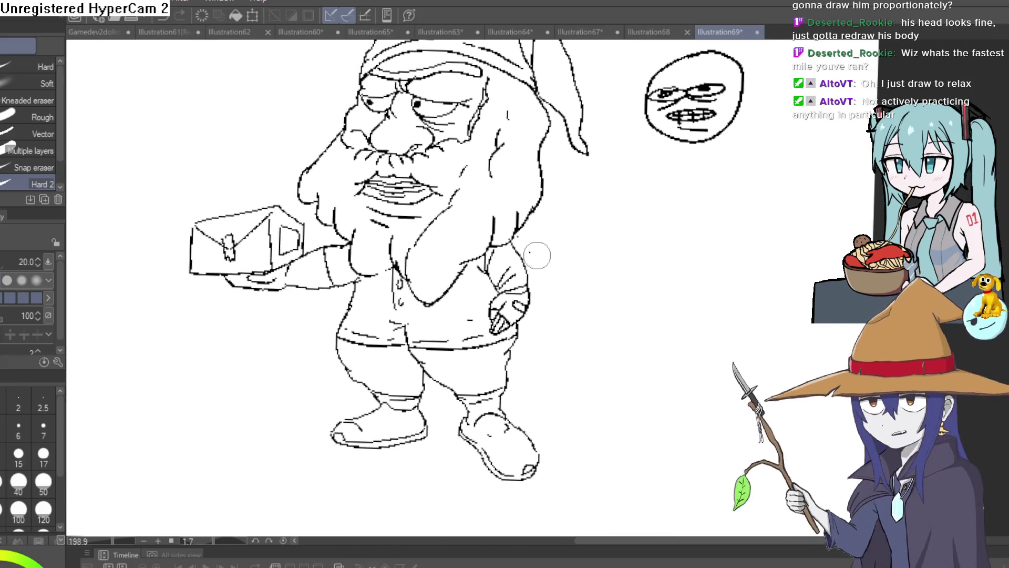
pyautogui.press('p')
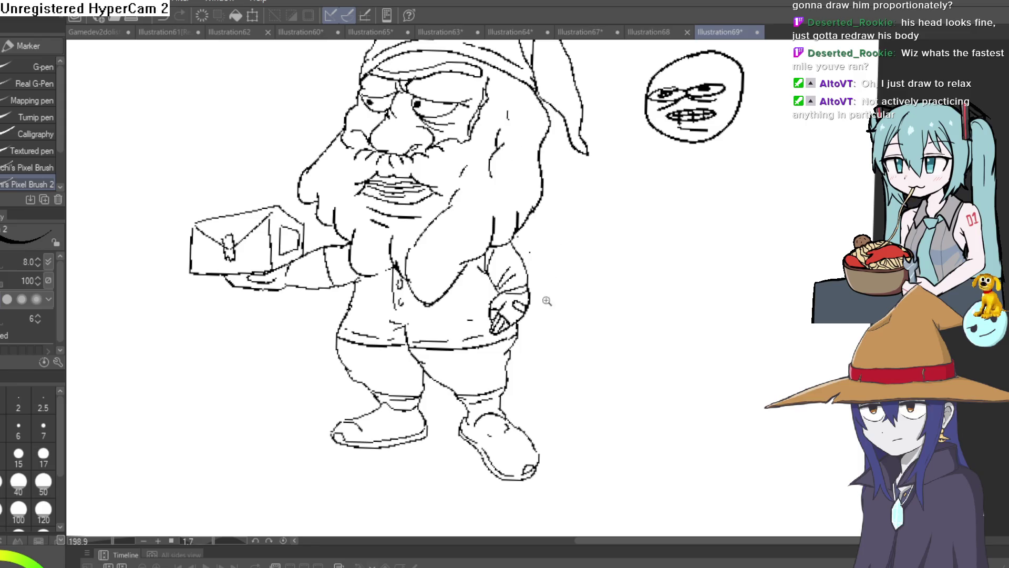
pyautogui.scroll(3, 469, 377)
pyautogui.moveTo(513, 362); pyautogui.dragTo(505, 380)
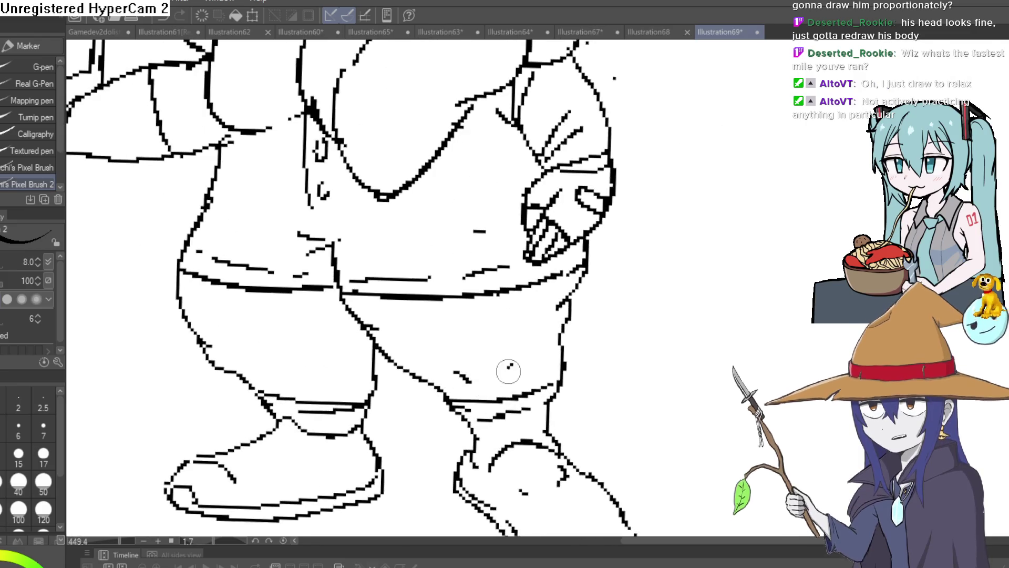
pyautogui.moveTo(284, 355); pyautogui.dragTo(269, 370)
pyautogui.scroll(-4, 624, 338)
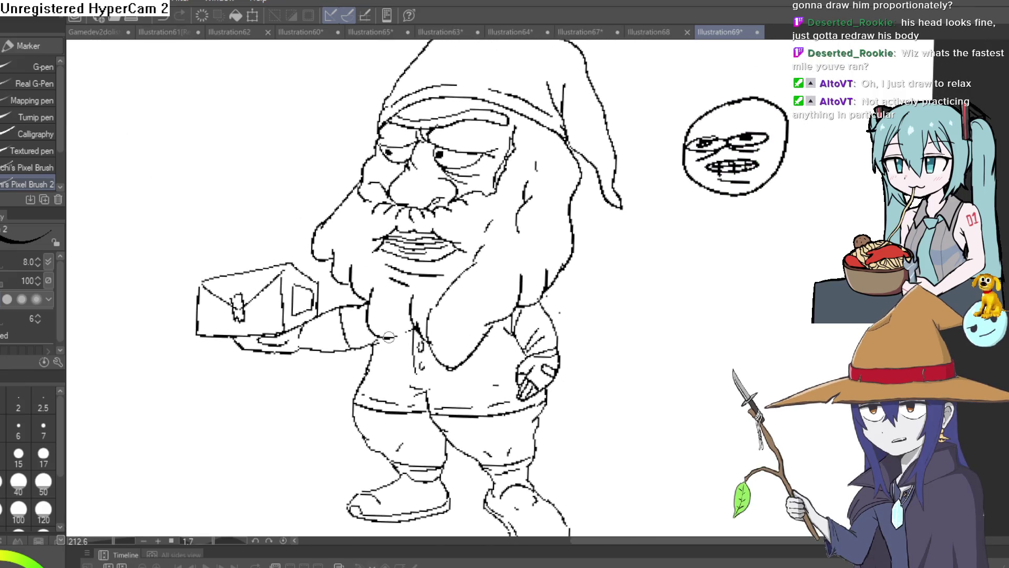
pyautogui.scroll(3, 416, 287)
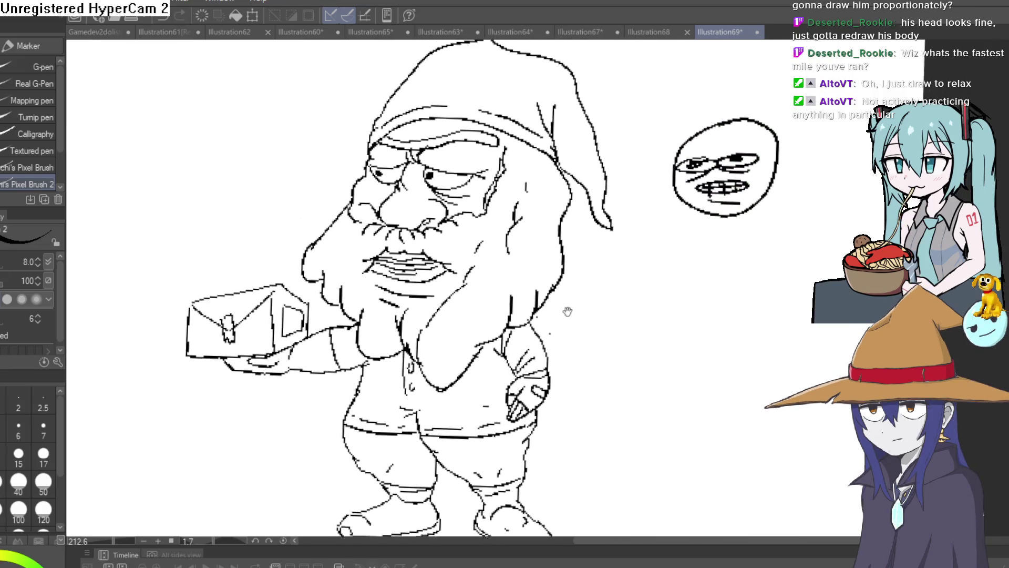
# - Ink a horizontal line across the gnome's belly above the trousers
pyautogui.scroll(-3, 622, 314)
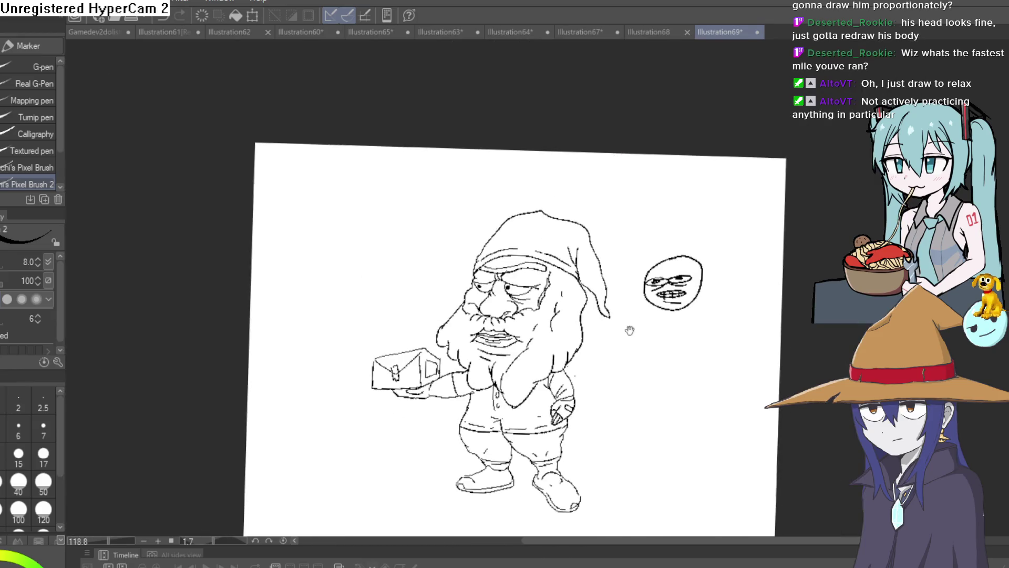
pyautogui.scroll(5, 570, 236)
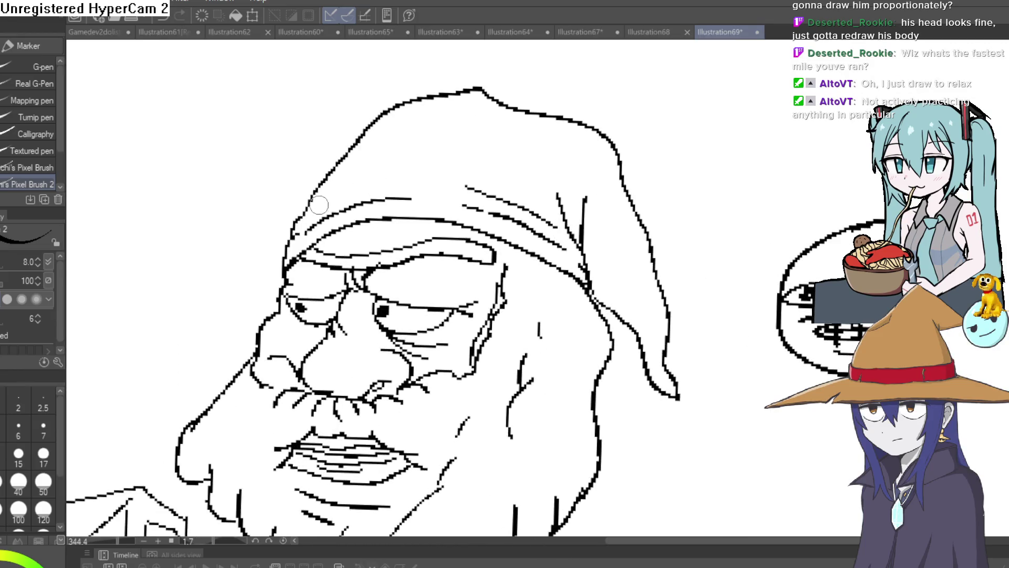
pyautogui.scroll(-4, 545, 169)
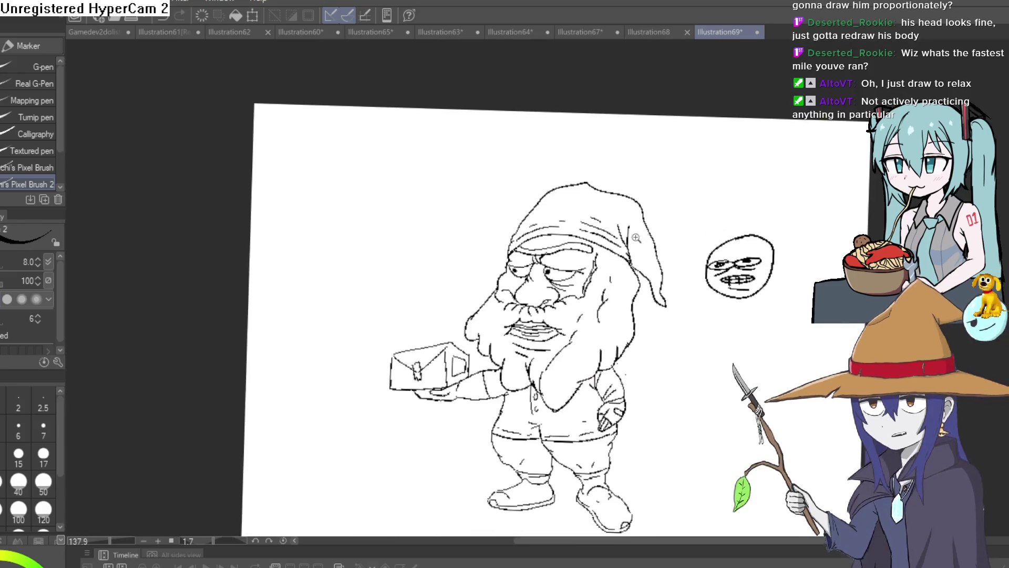
pyautogui.moveTo(668, 223); pyautogui.dragTo(641, 202)
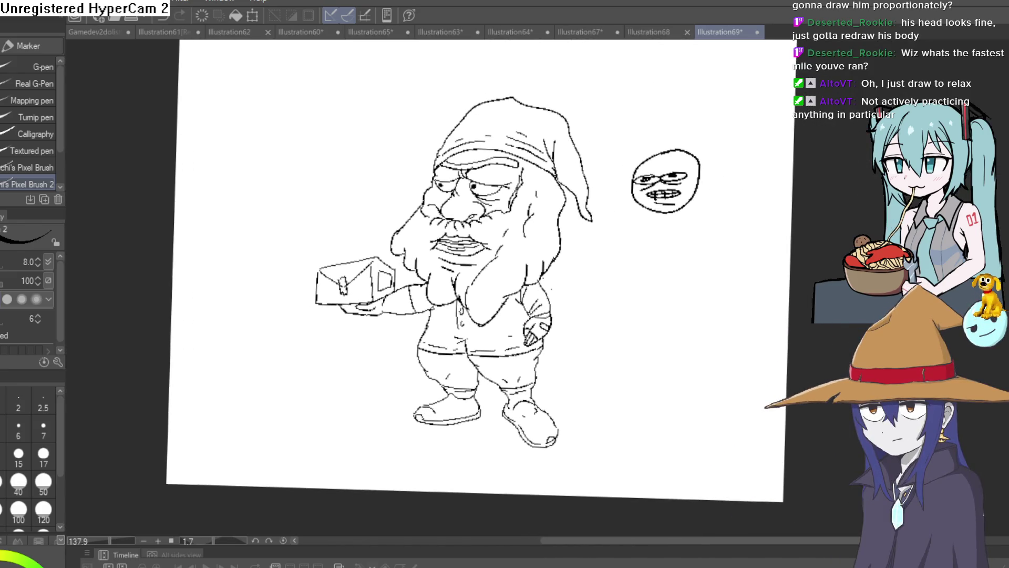
pyautogui.moveTo(704, 418)
pyautogui.mouseDown()
pyautogui.moveTo(656, 322)
pyautogui.moveTo(523, 332)
pyautogui.moveTo(570, 357)
pyautogui.mouseUp()
pyautogui.scroll(-1, 701, 389)
pyautogui.scroll(8, 520, 342)
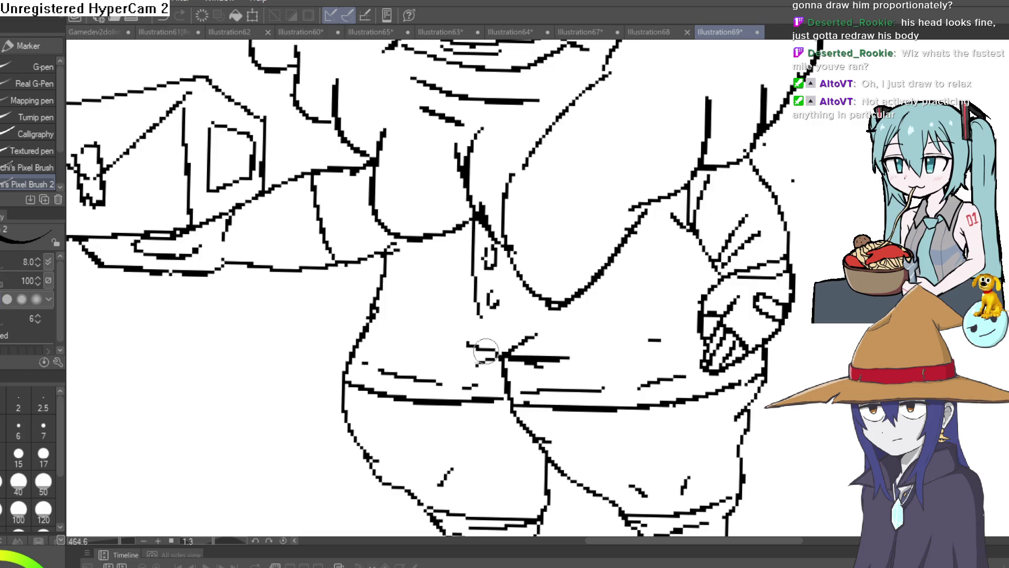
pyautogui.moveTo(415, 338)
pyautogui.mouseDown()
pyautogui.moveTo(491, 350)
pyautogui.moveTo(570, 331)
pyautogui.moveTo(667, 351)
pyautogui.mouseUp()
# - Switch to the eraser and zoom out to view the whole drawing
pyautogui.press('e')
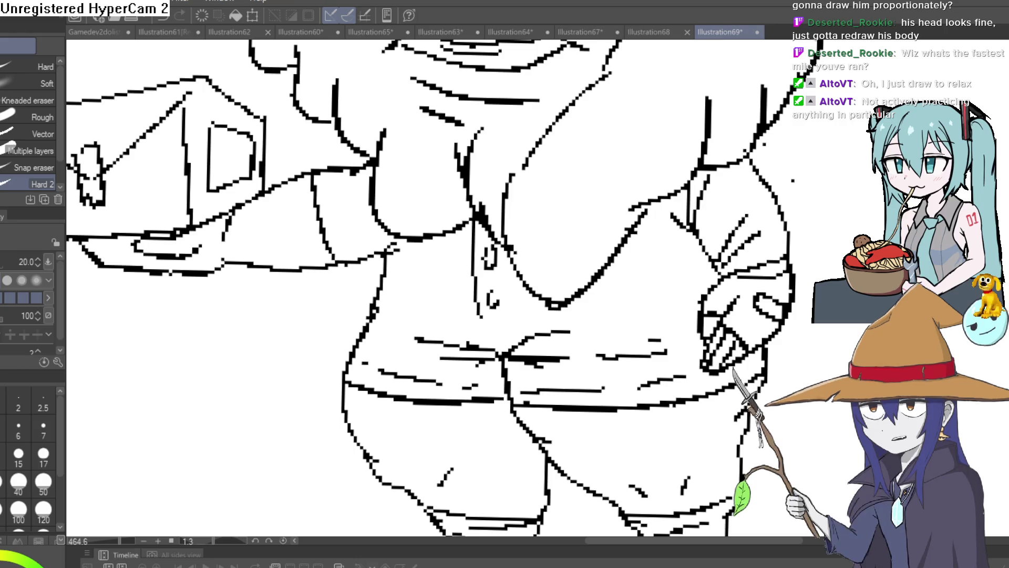
pyautogui.hotkey('ctrl', '0')
pyautogui.scroll(3, 666, 345)
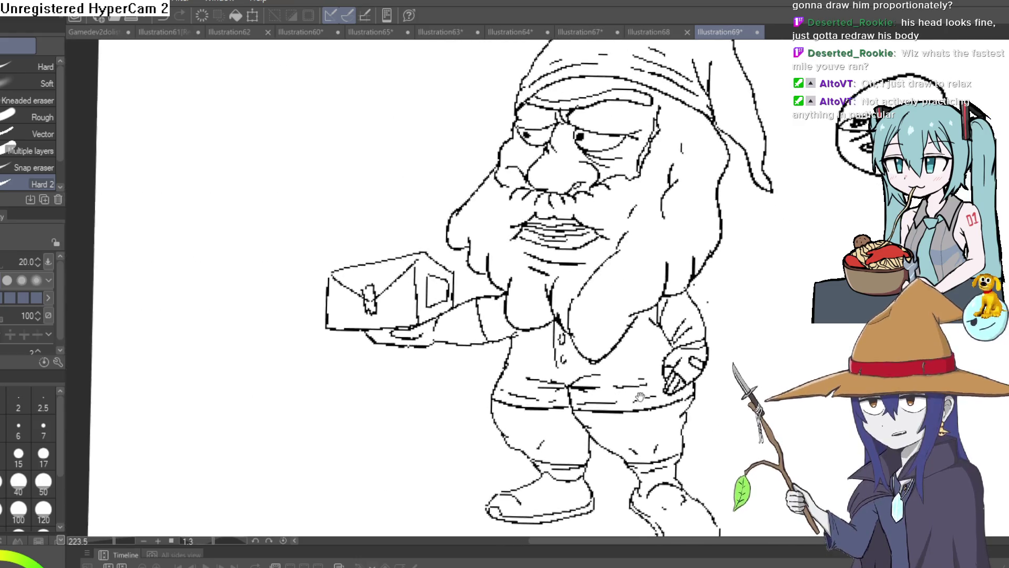
pyautogui.moveTo(581, 382)
pyautogui.mouseDown()
pyautogui.moveTo(649, 322)
pyautogui.moveTo(629, 266)
pyautogui.moveTo(637, 255)
pyautogui.moveTo(590, 270)
pyautogui.moveTo(605, 279)
pyautogui.mouseUp()
pyautogui.scroll(-2, 605, 279)
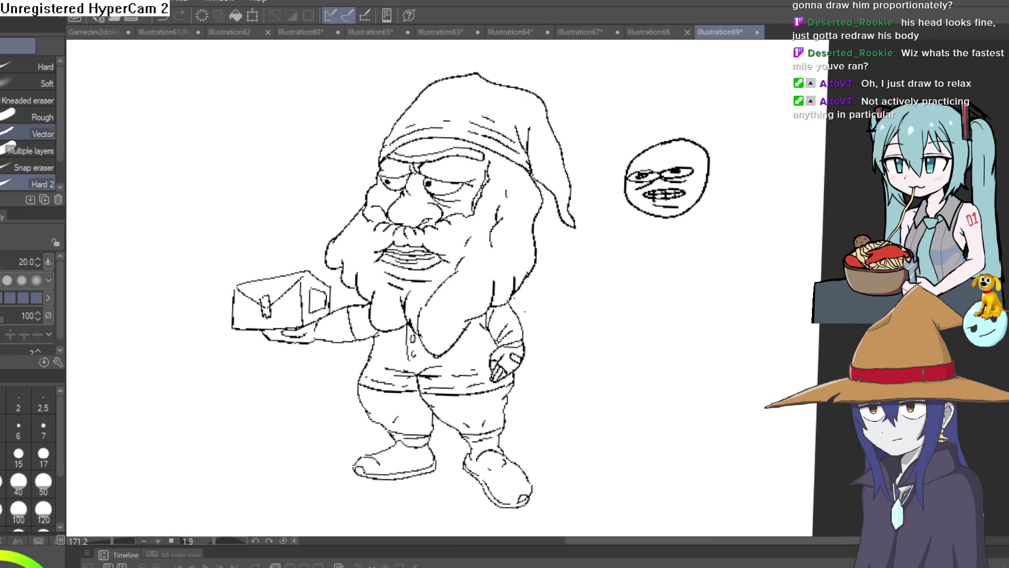
# - Lasso and delete the small face sketch beside the gnome
pyautogui.press('m')
pyautogui.moveTo(664, 235); pyautogui.dragTo(739, 165)
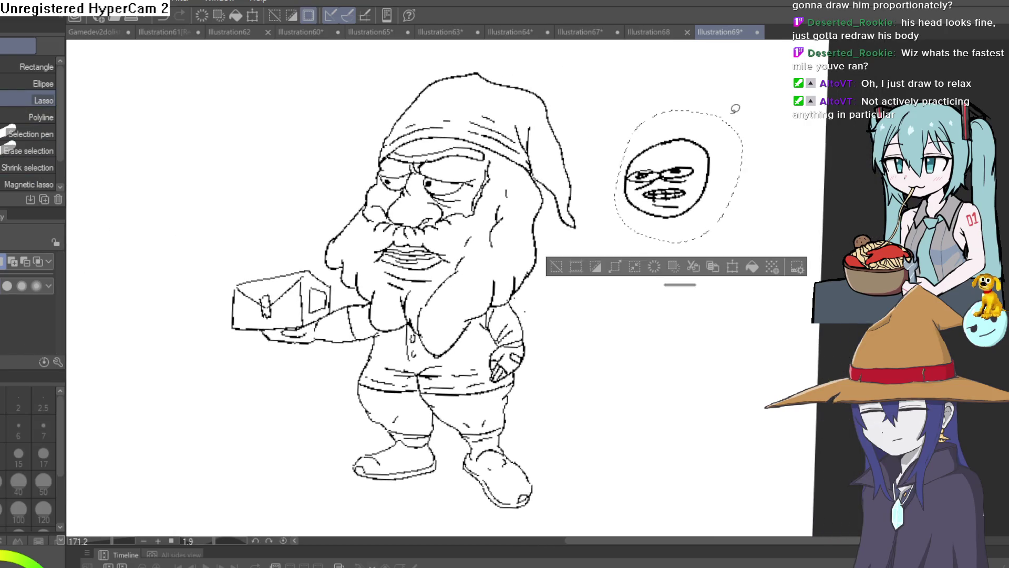
pyautogui.press('Delete')
pyautogui.hotkey('ctrl', 'z')
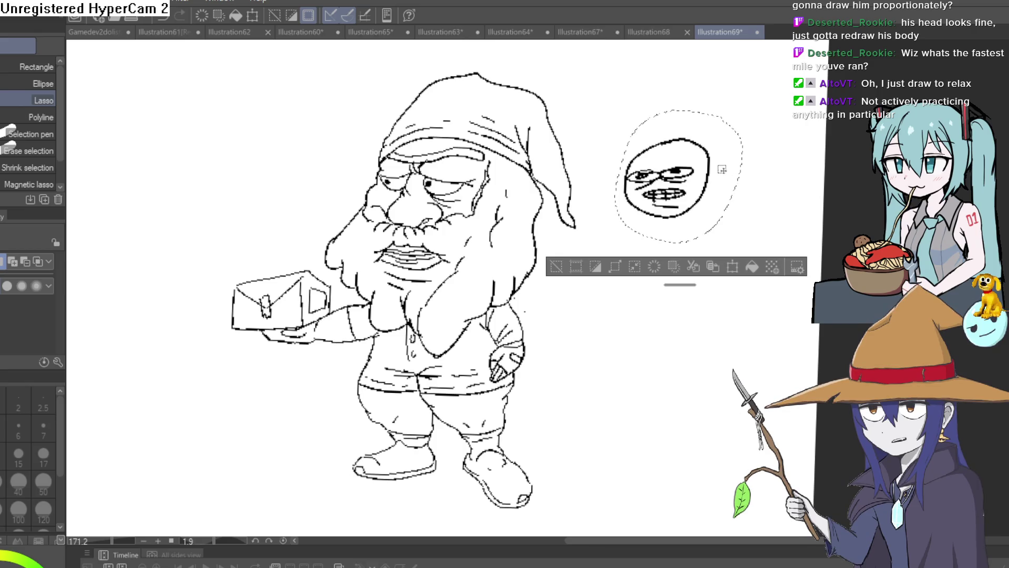
pyautogui.click(558, 268)
pyautogui.hotkey('ctrl', 'y')
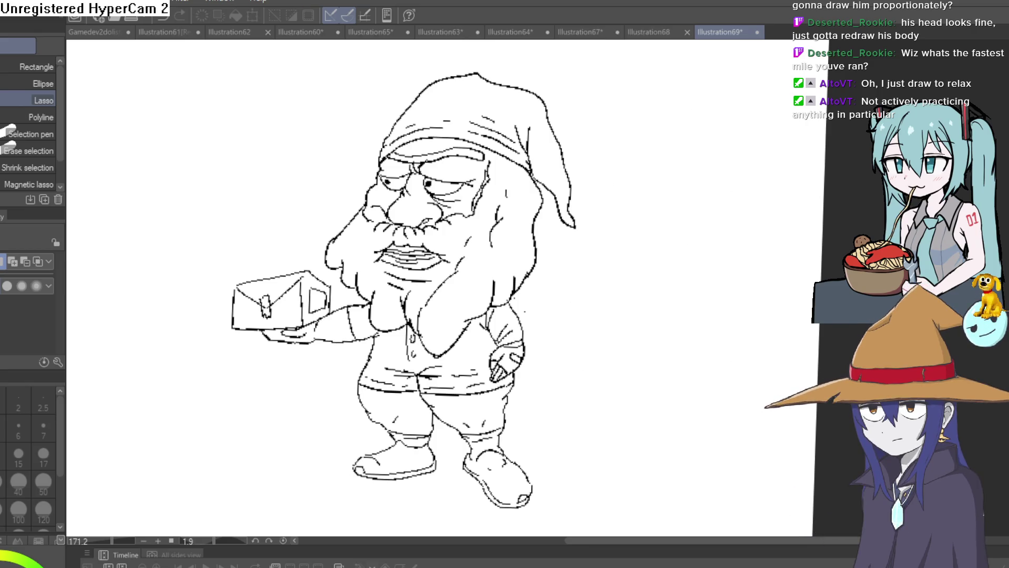
# - Erase the lines under the box, then redraw its bottom edge with a short diagonal below
pyautogui.moveTo(615, 317); pyautogui.dragTo(637, 322)
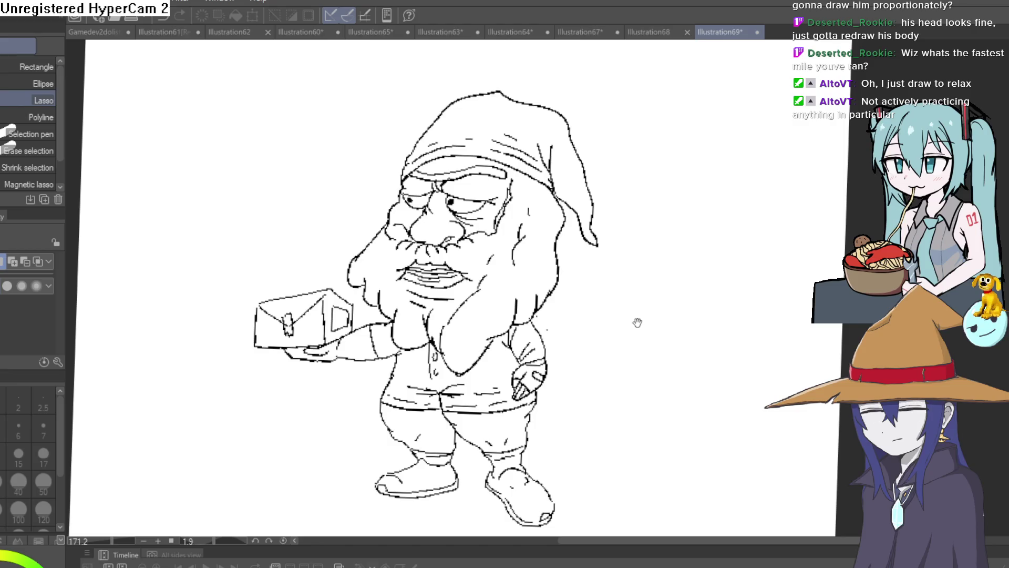
pyautogui.press('e')
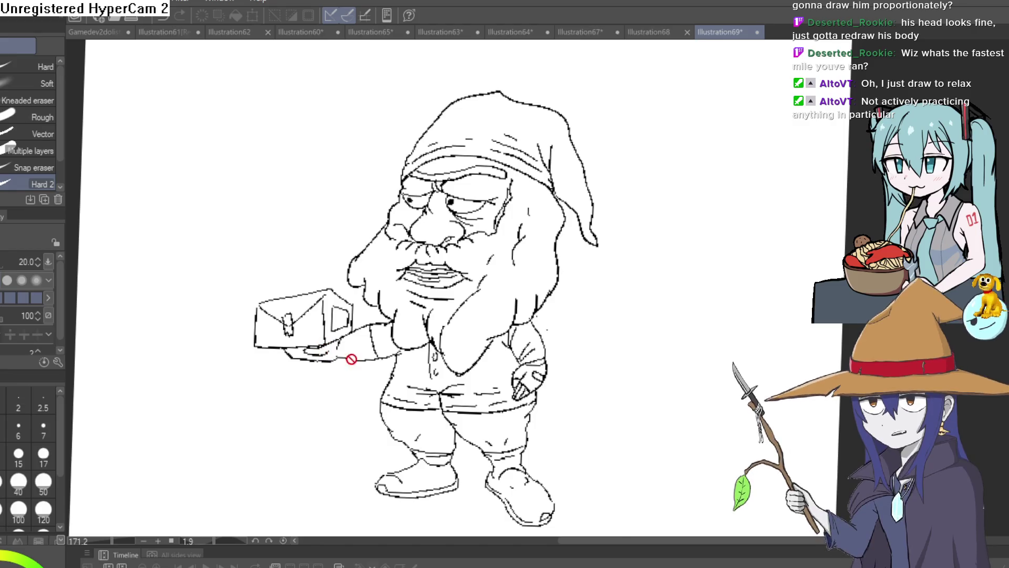
pyautogui.moveTo(371, 314); pyautogui.dragTo(446, 342)
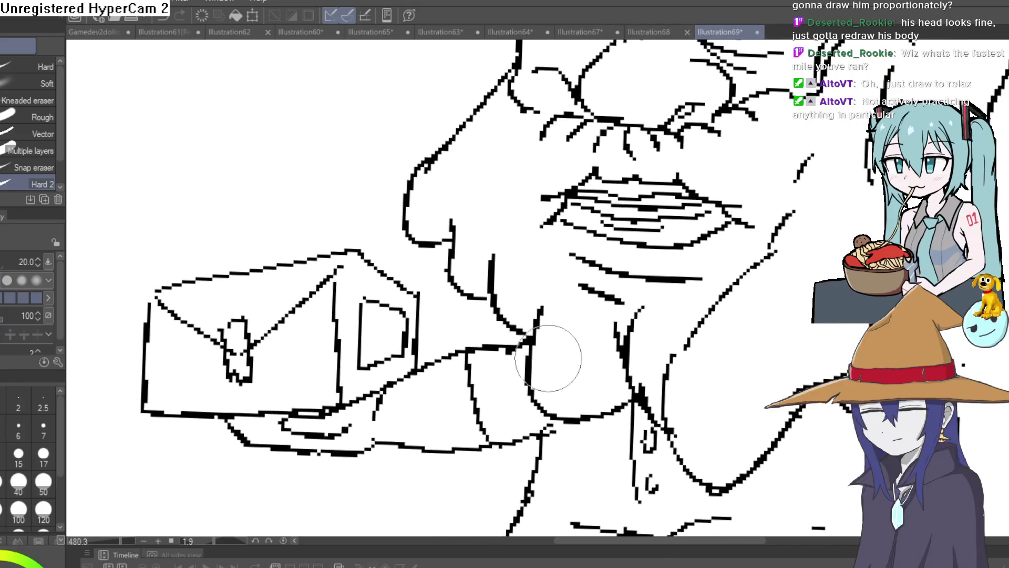
pyautogui.moveTo(350, 428)
pyautogui.mouseDown()
pyautogui.moveTo(303, 434)
pyautogui.moveTo(281, 412)
pyautogui.mouseUp()
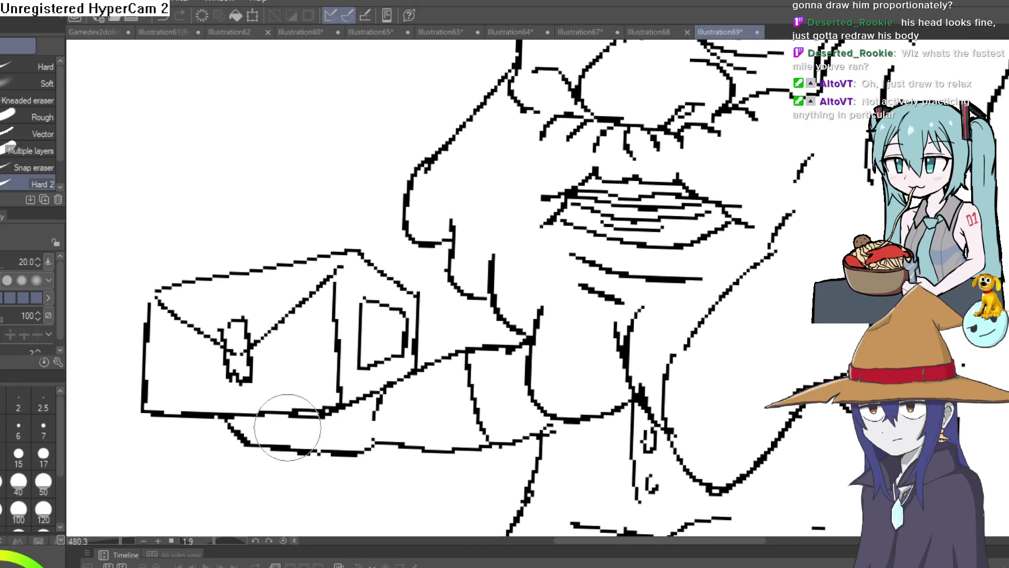
pyautogui.press('p')
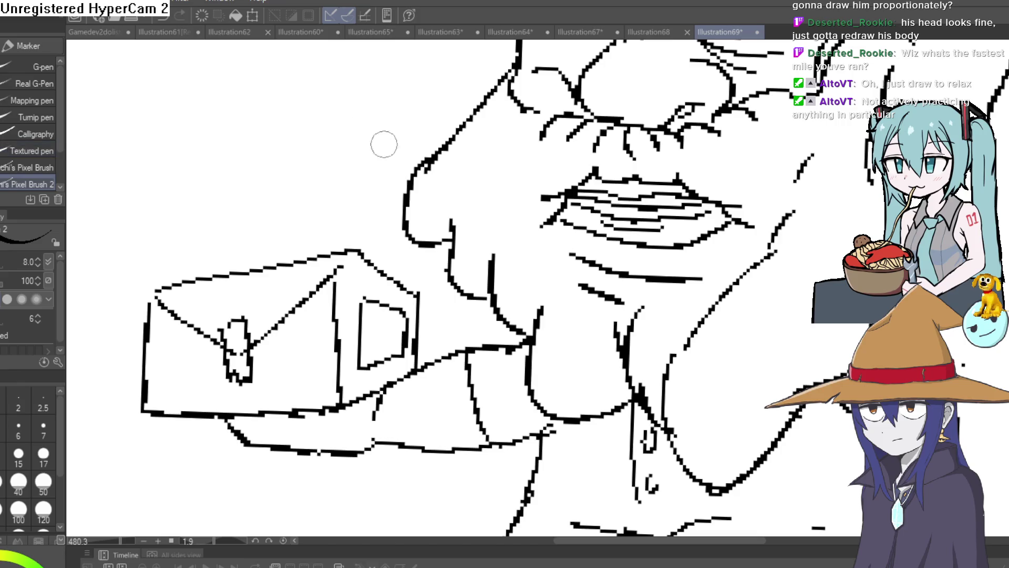
pyautogui.moveTo(258, 425); pyautogui.dragTo(322, 416)
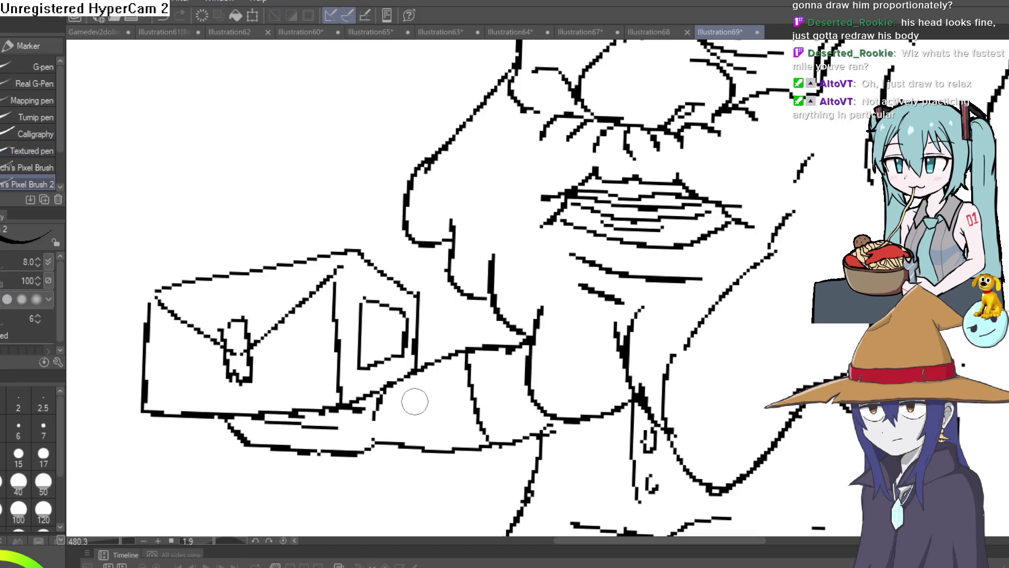
pyautogui.moveTo(278, 425); pyautogui.dragTo(269, 445)
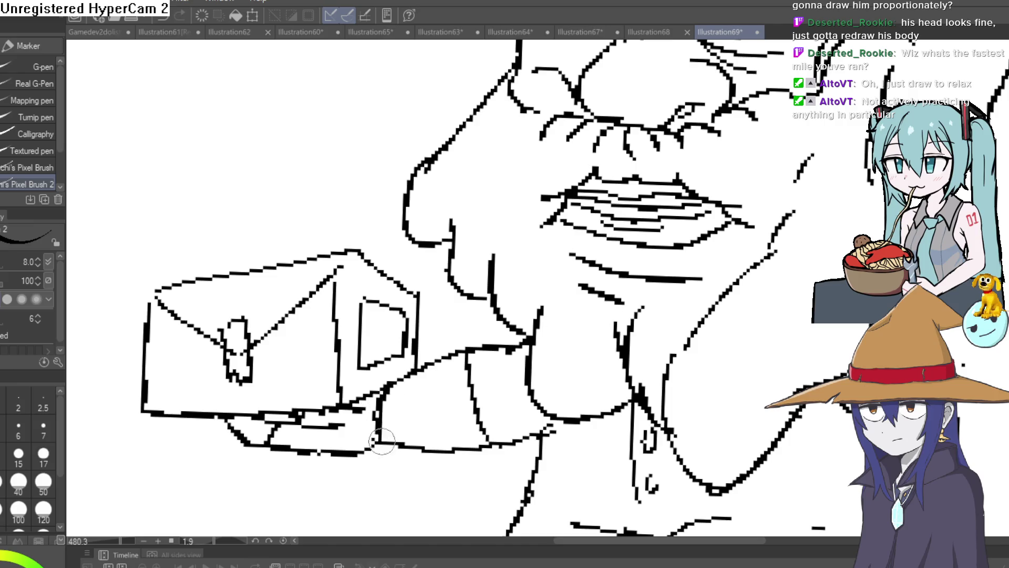
# - Pan and zoom to frame the whole gnome figure
pyautogui.scroll(-5, 738, 382)
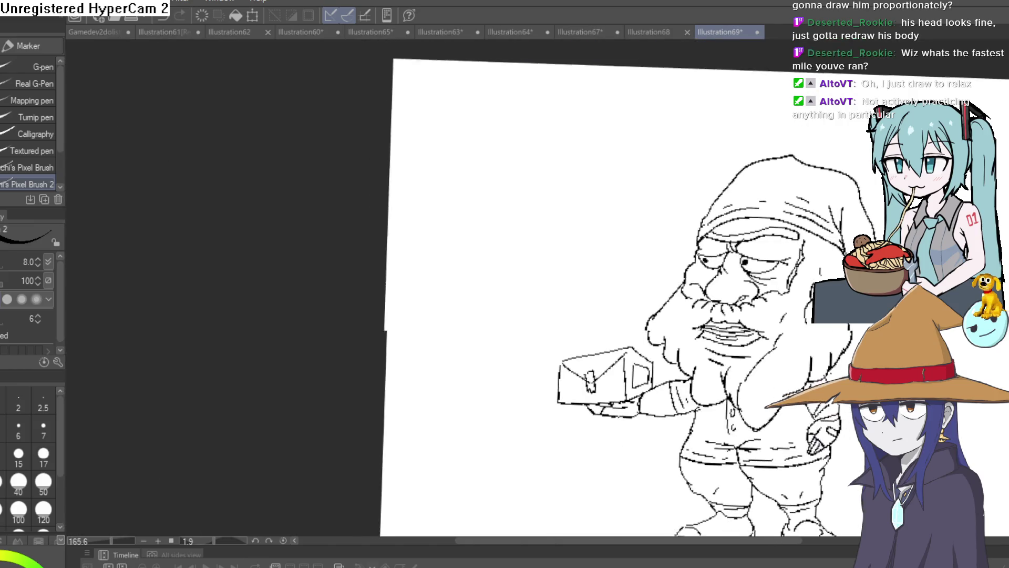
pyautogui.moveTo(761, 333)
pyautogui.mouseDown()
pyautogui.moveTo(750, 349)
pyautogui.moveTo(700, 216)
pyautogui.mouseUp()
pyautogui.scroll(8, 750, 349)
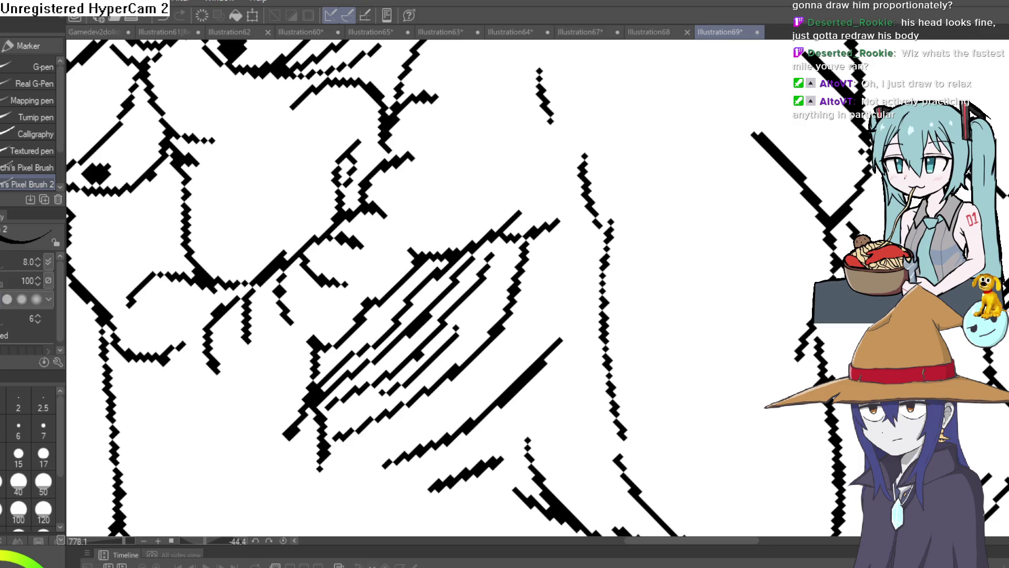
pyautogui.moveTo(749, 282); pyautogui.dragTo(728, 308)
pyautogui.hotkey('ctrl', 'z')
pyautogui.scroll(-5, 777, 292)
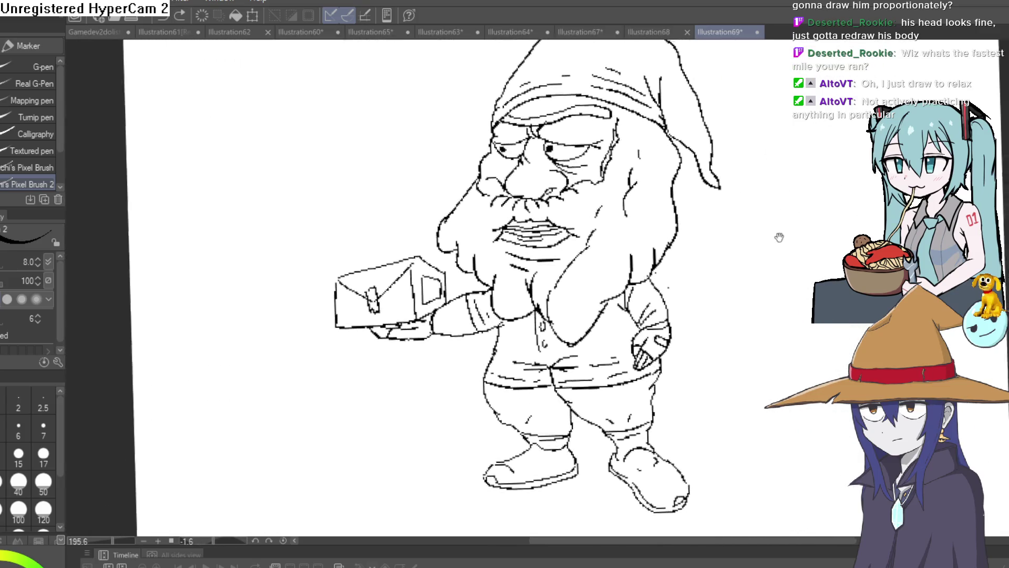
pyautogui.moveTo(779, 237)
pyautogui.mouseDown()
pyautogui.moveTo(747, 239)
pyautogui.moveTo(770, 250)
pyautogui.mouseUp()
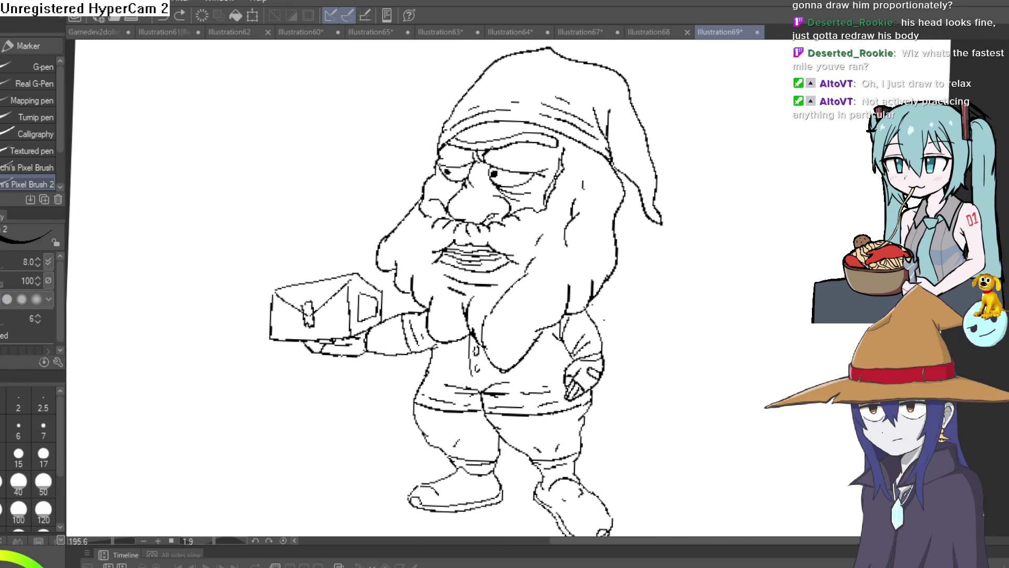
pyautogui.hotkey('ctrl', 'alt', '0')
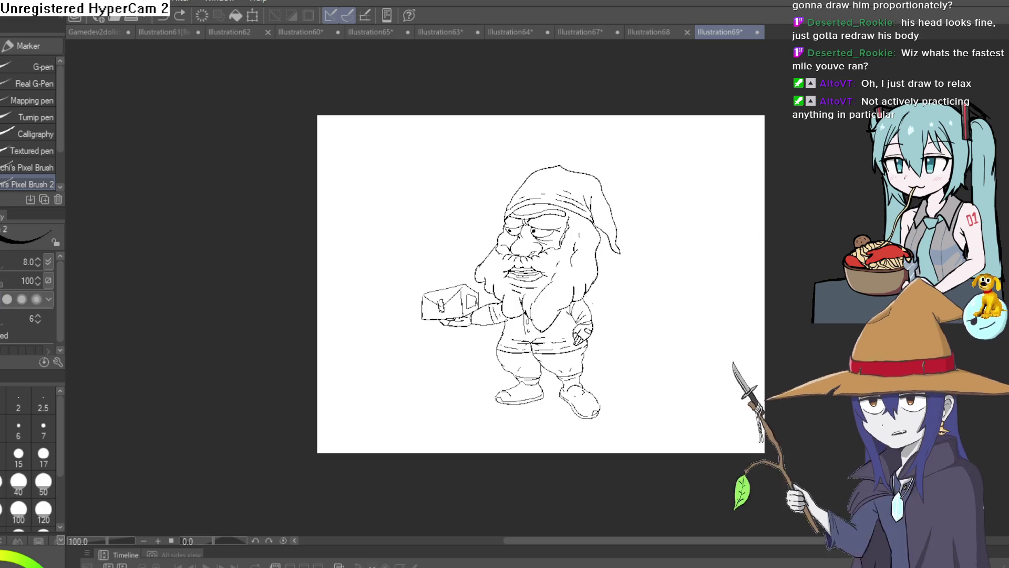
pyautogui.scroll(2, 455, 273)
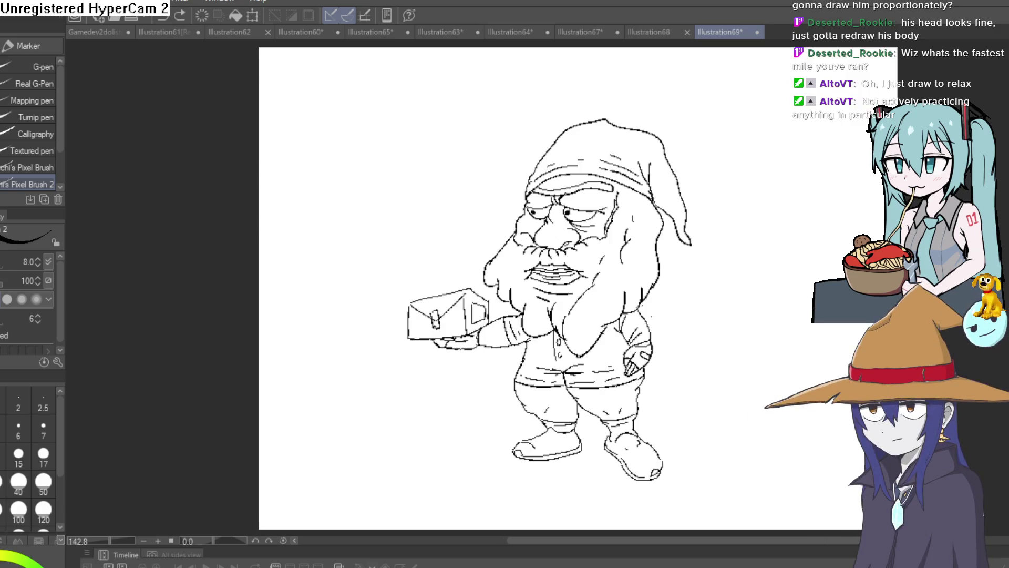
# - Browse Illustration68, 67, 64 and 63, ending on the Illustration65 demon-girl drawing
pyautogui.click(660, 31)
pyautogui.click(593, 32)
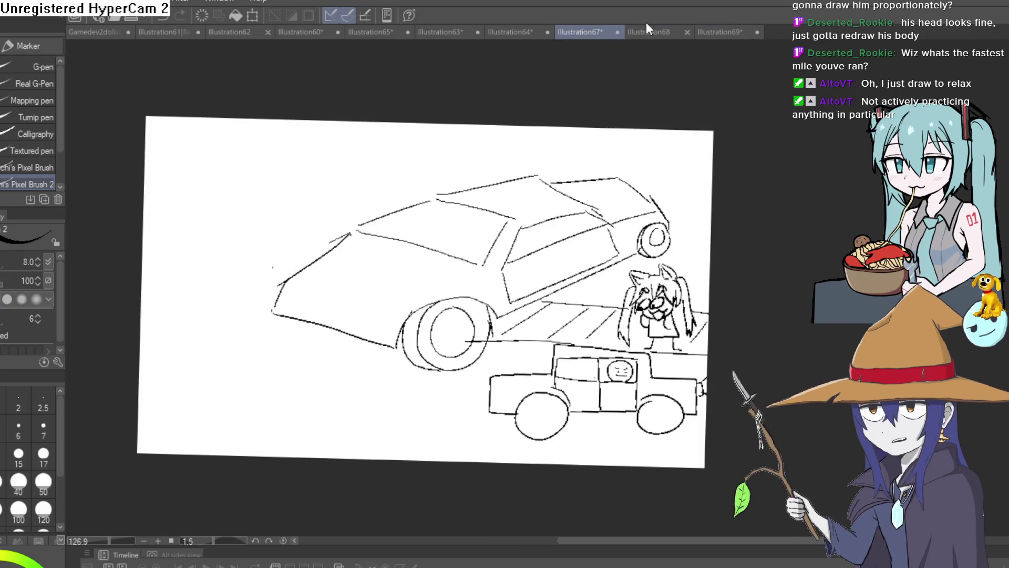
pyautogui.click(502, 32)
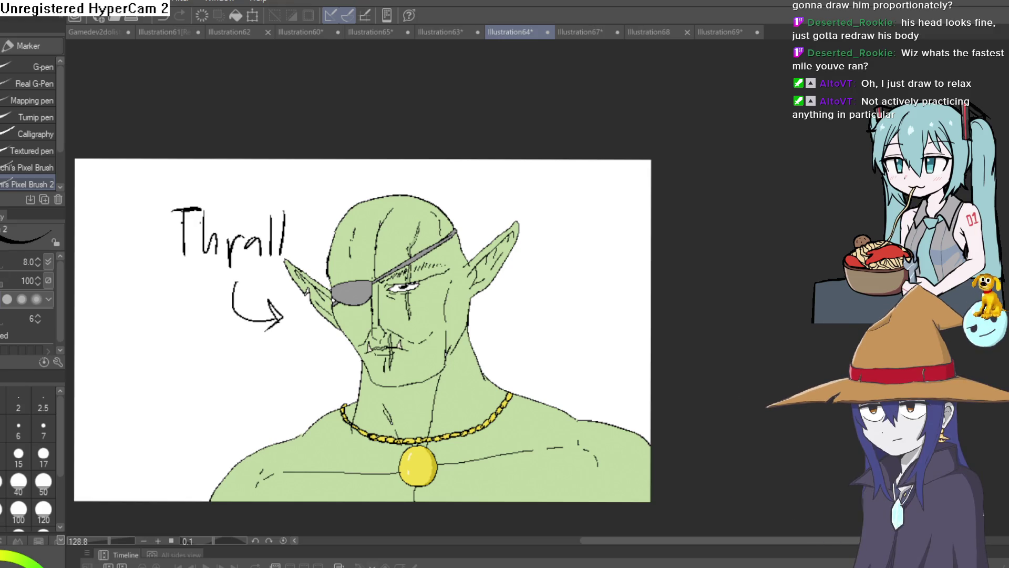
pyautogui.click(442, 31)
pyautogui.click(380, 31)
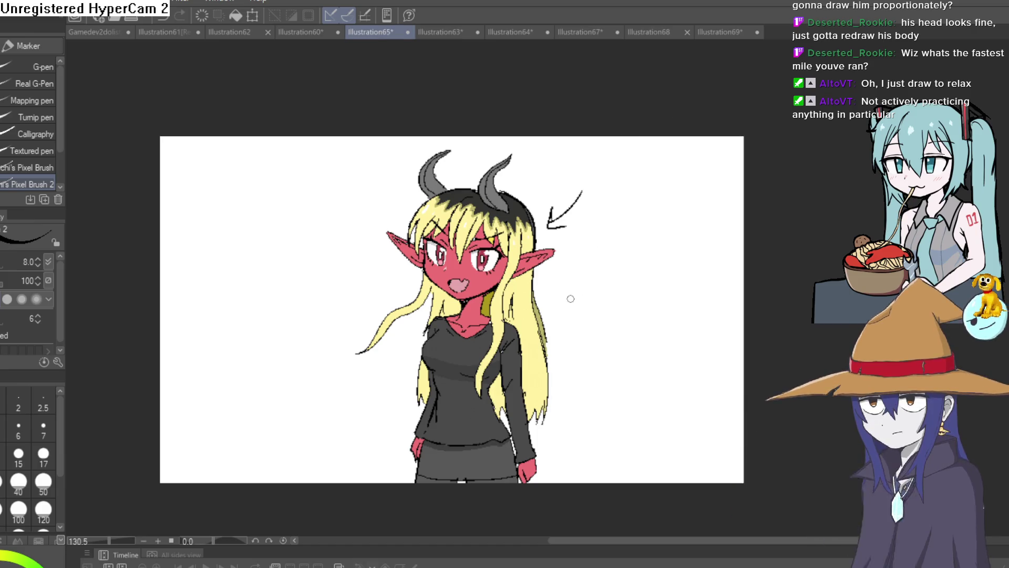
# - Zoom in and out on the demon girl illustration and shift the view up
pyautogui.scroll(3, 532, 275)
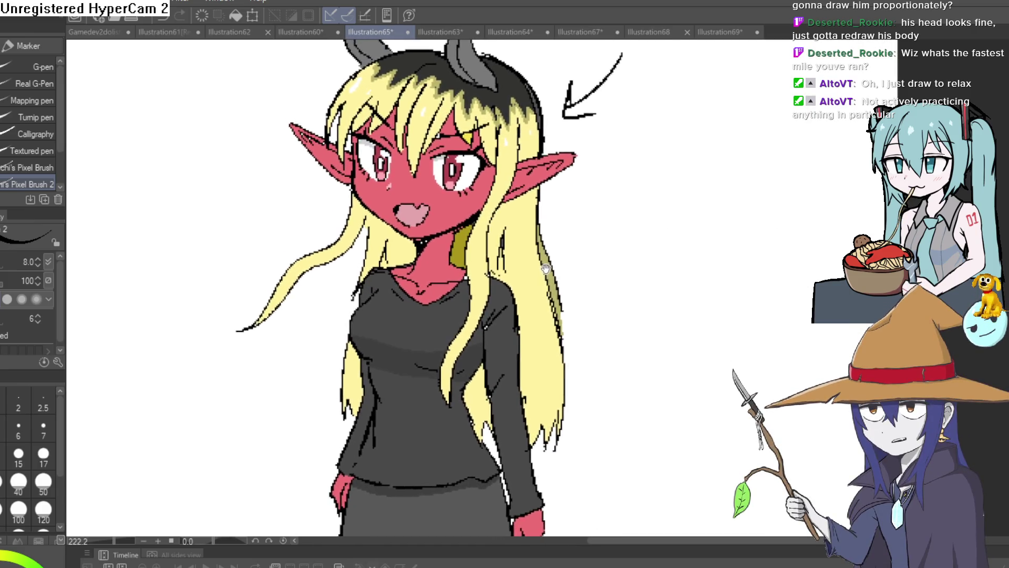
pyautogui.scroll(3, 521, 271)
pyautogui.scroll(-3, 521, 270)
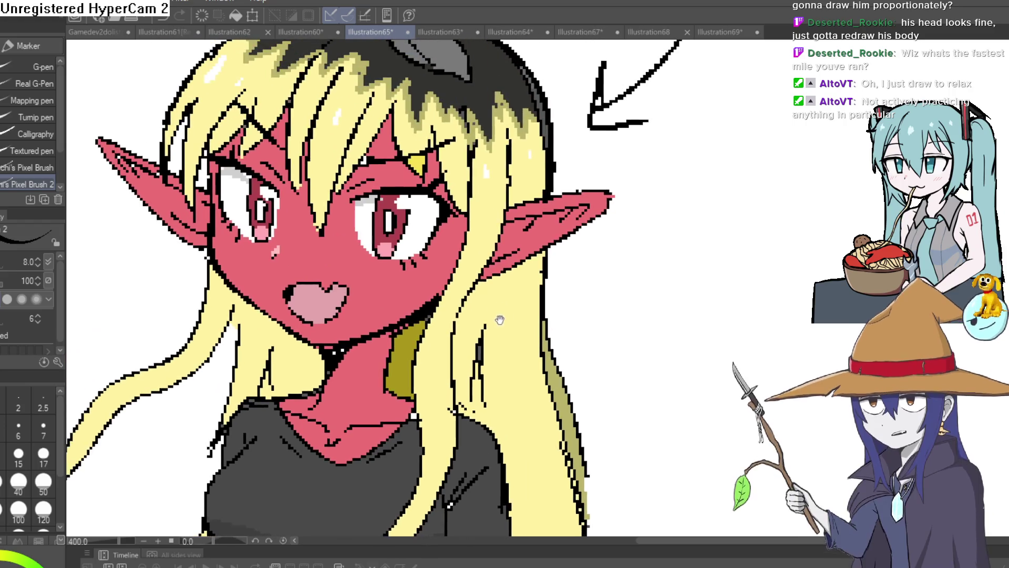
pyautogui.scroll(5, 584, 377)
pyautogui.scroll(-5, 584, 377)
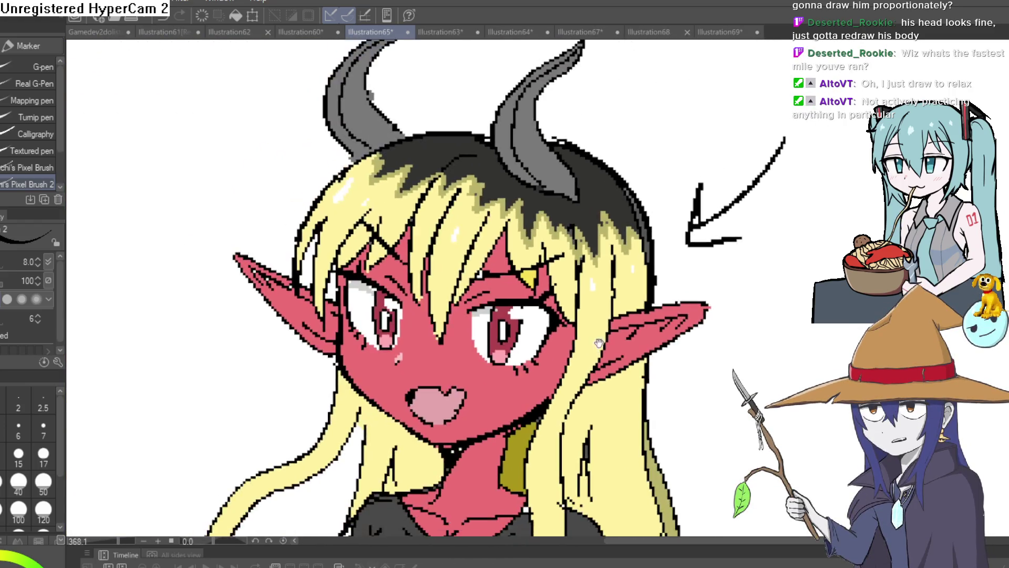
pyautogui.scroll(2, 605, 315)
pyautogui.scroll(-3, 621, 254)
pyautogui.scroll(2, 621, 253)
pyautogui.scroll(-2, 621, 242)
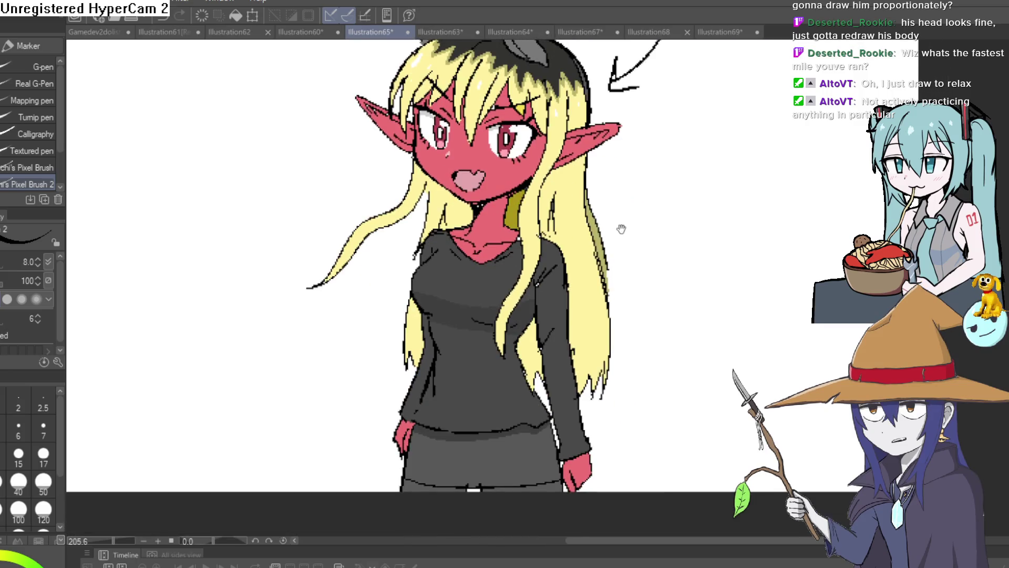
pyautogui.scroll(2, 613, 273)
pyautogui.moveTo(617, 312); pyautogui.dragTo(628, 295)
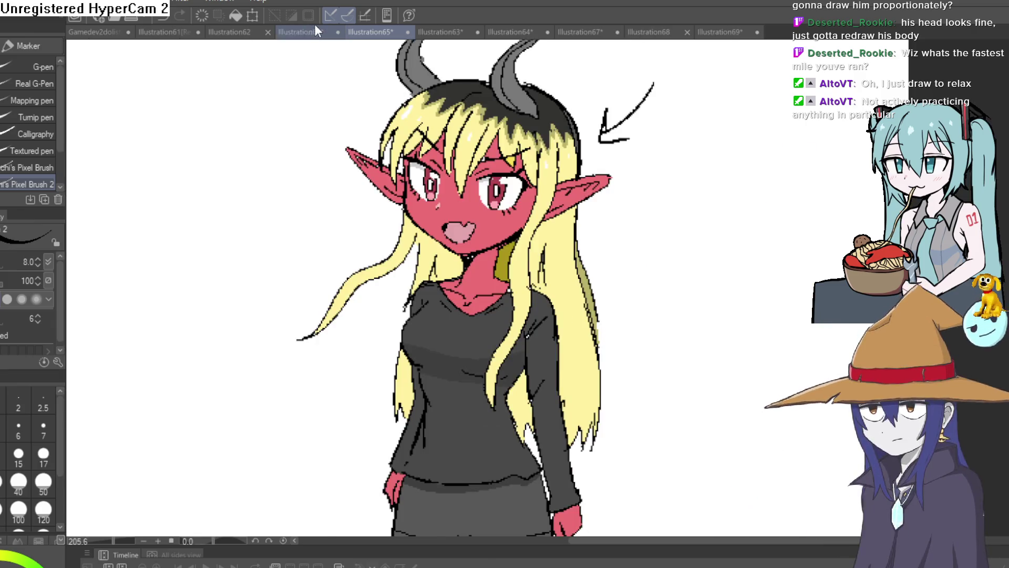
# - Switch to the sheet with Nixie and pan across the character sheet
pyautogui.hotkey('ctrl', 'shift', 'Tab')
pyautogui.moveTo(703, 173); pyautogui.dragTo(699, 53)
pyautogui.moveTo(698, 235)
pyautogui.mouseDown()
pyautogui.moveTo(698, 294)
pyautogui.moveTo(706, 207)
pyautogui.moveTo(709, 221)
pyautogui.mouseUp()
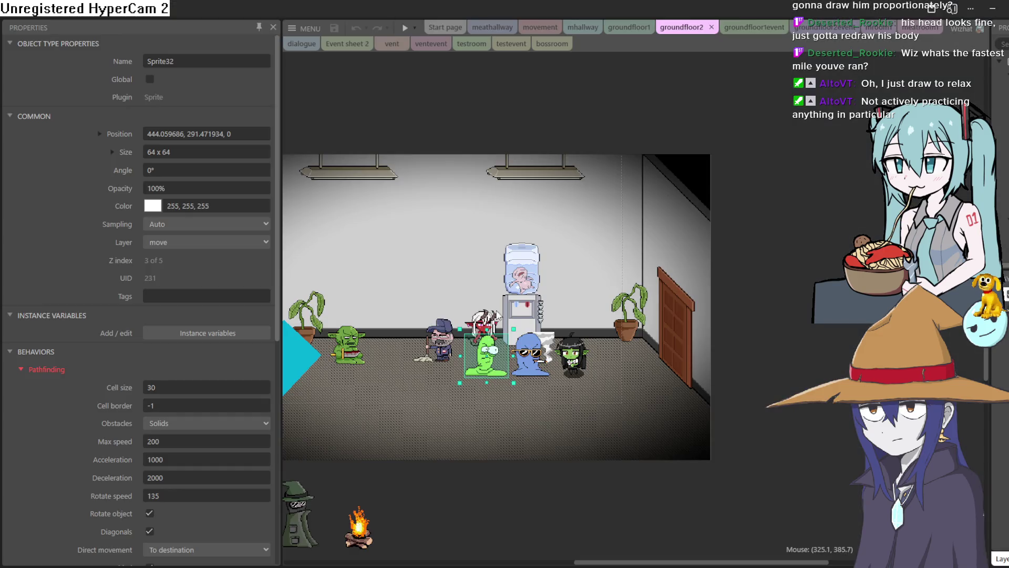
# - Scroll through the groundfloor2 layout in Construct 3, then return to Clip Studio Paint
pyautogui.scroll(1, 725, 256)
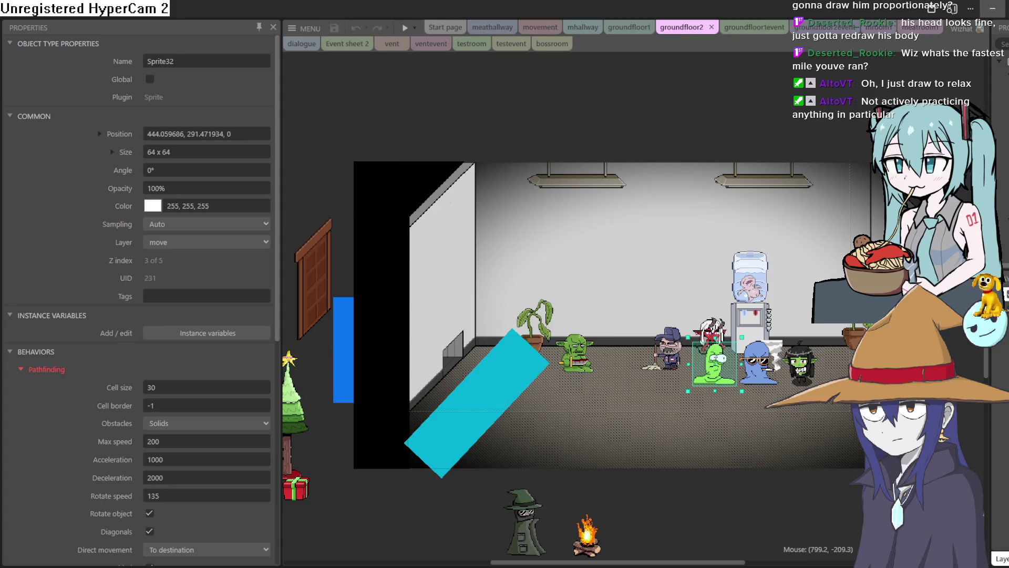
pyautogui.hotkey('alt', 'Tab')
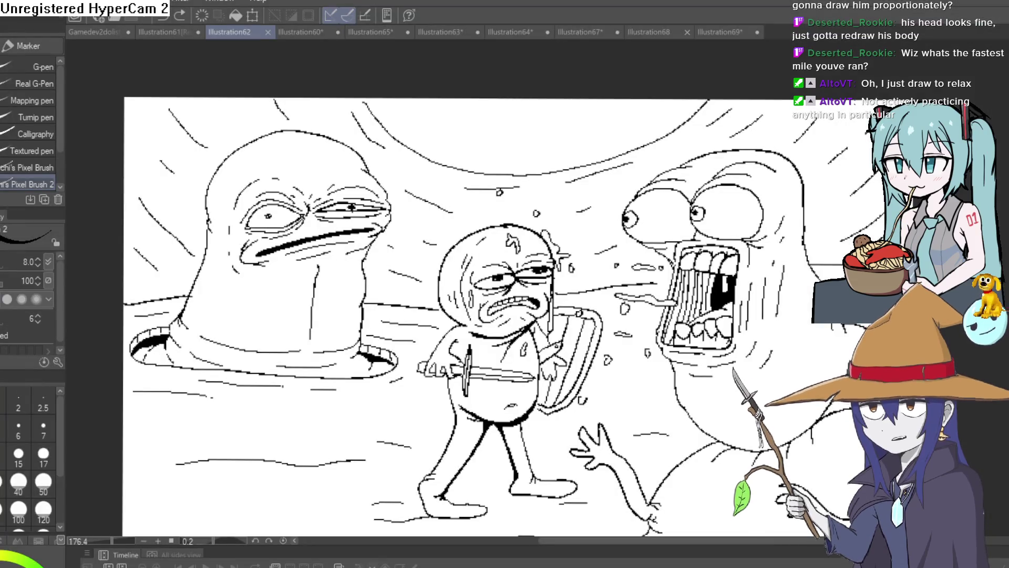
# - Fill both of the demon girl's horns with a darker grey
pyautogui.click(305, 33)
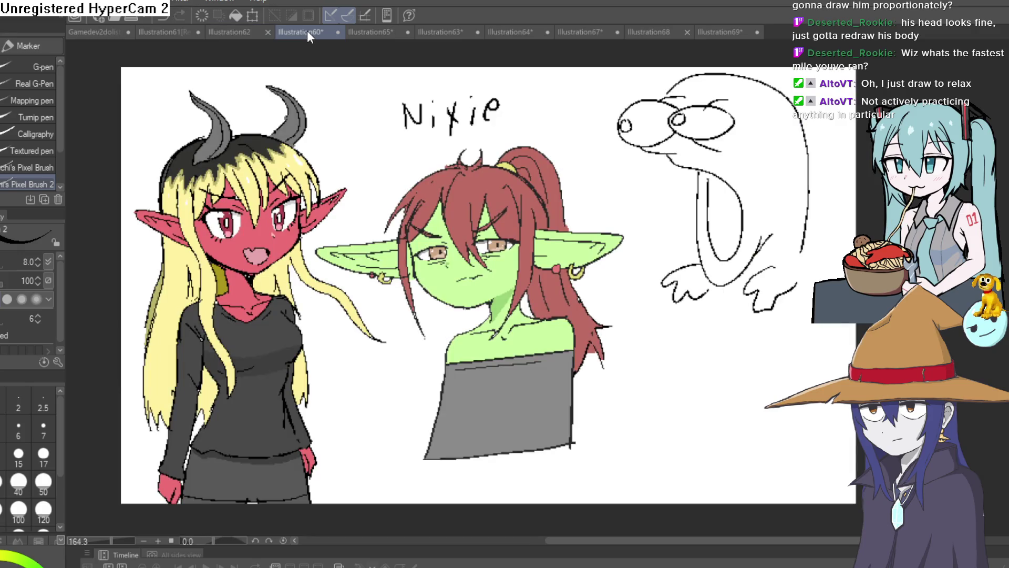
pyautogui.click(375, 36)
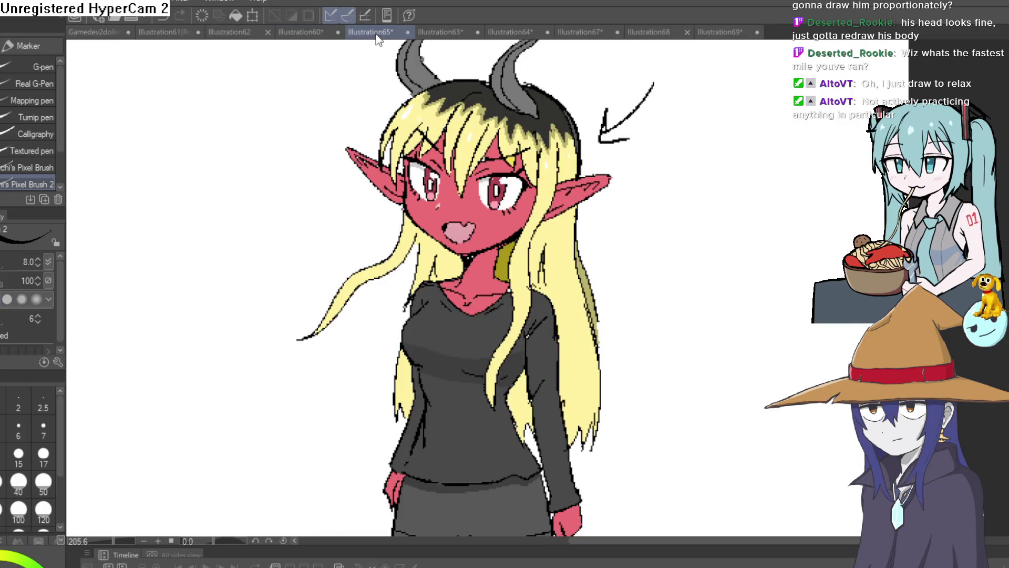
pyautogui.scroll(-1, 538, 189)
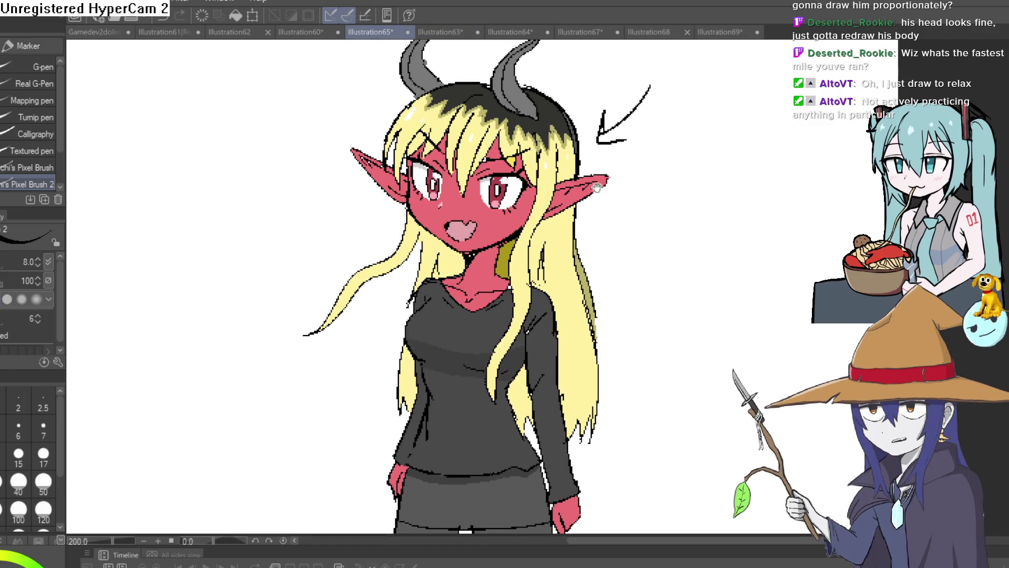
pyautogui.moveTo(598, 187); pyautogui.dragTo(577, 251)
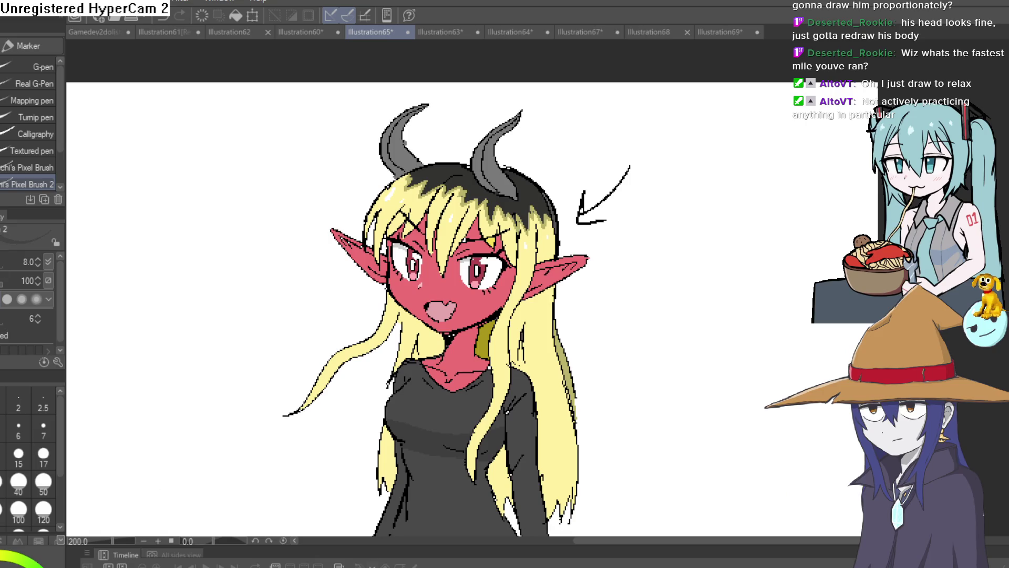
pyautogui.press('g')
pyautogui.scroll(4, 391, 131)
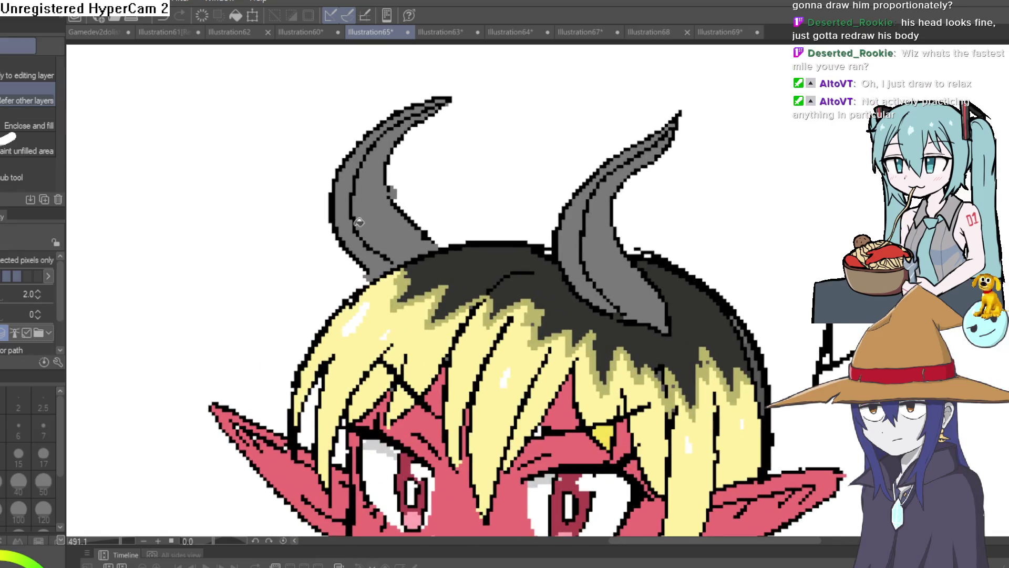
pyautogui.click(359, 221)
pyautogui.click(588, 211)
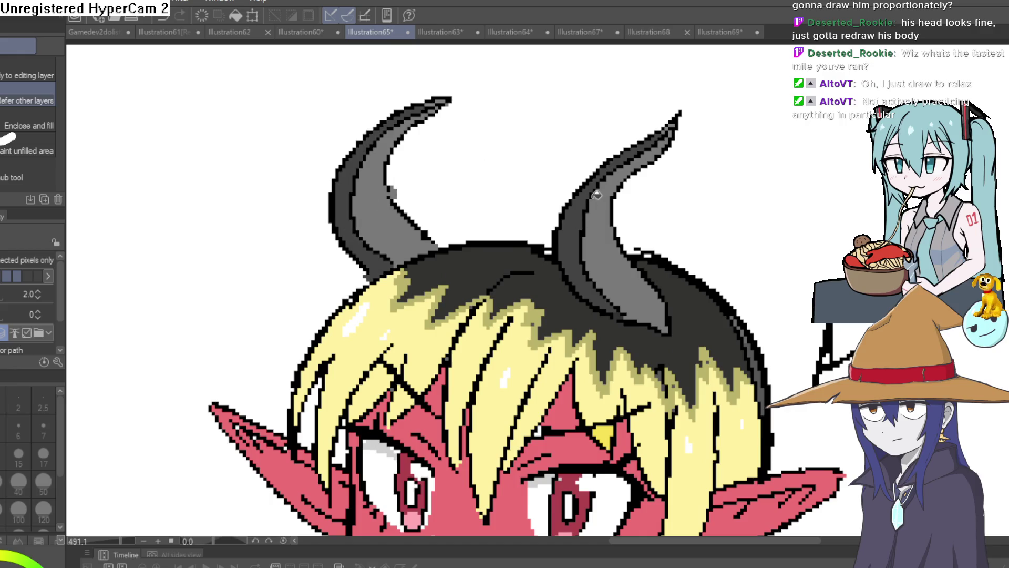
pyautogui.scroll(-4, 595, 196)
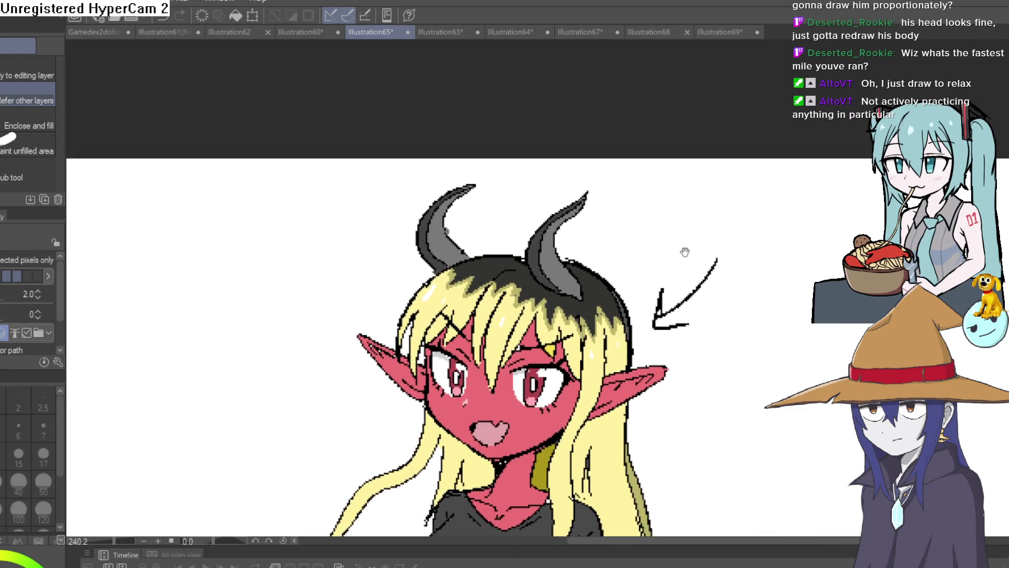
pyautogui.moveTo(684, 253); pyautogui.dragTo(687, 271)
# - Browse the gnome drawing and Nixie sheet, ending on the Thrall orc drawing
pyautogui.scroll(-2, 686, 273)
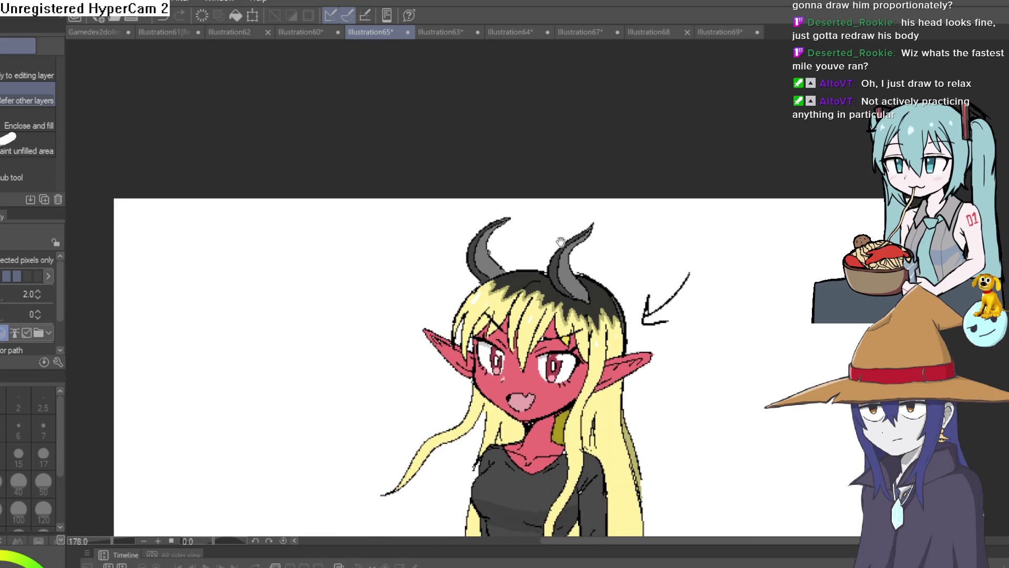
pyautogui.click(714, 32)
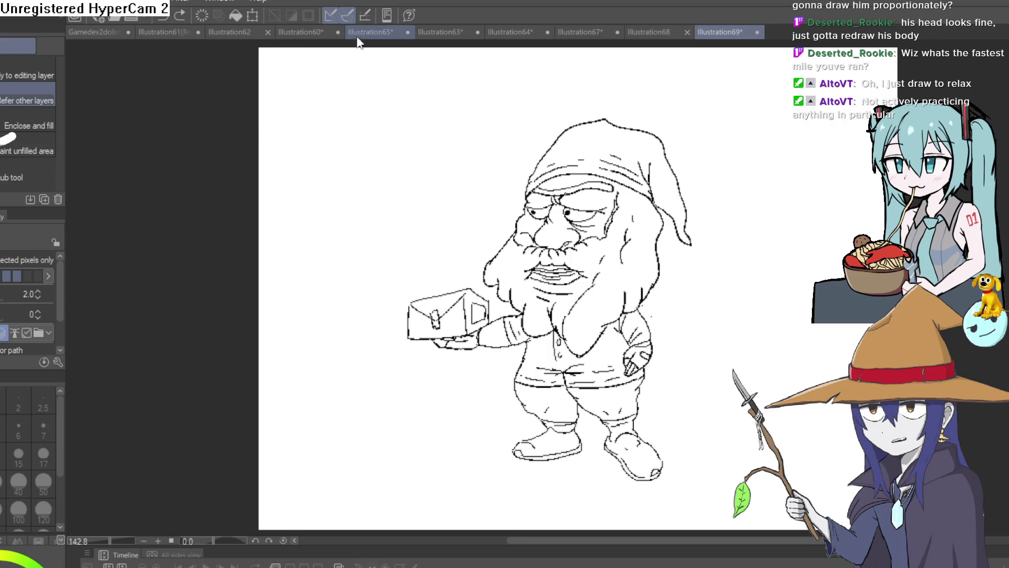
pyautogui.click(364, 34)
pyautogui.scroll(-1, 388, 134)
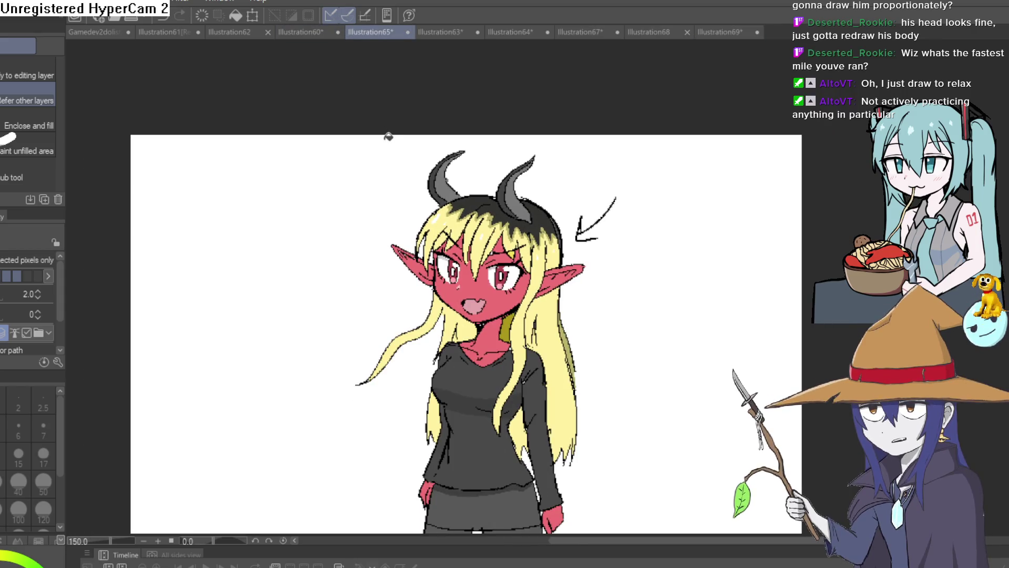
pyautogui.click(295, 33)
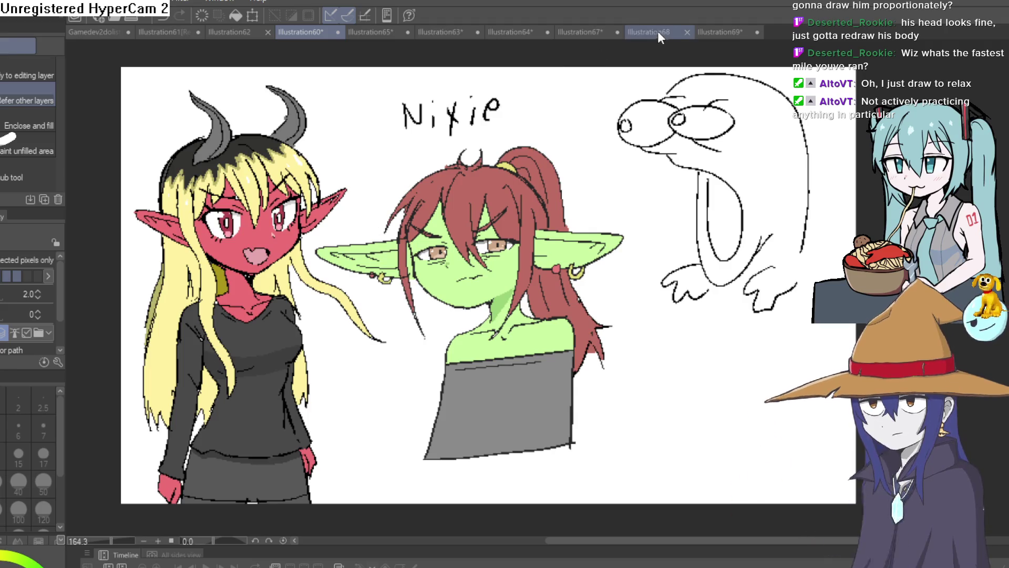
pyautogui.click(567, 33)
pyautogui.click(530, 35)
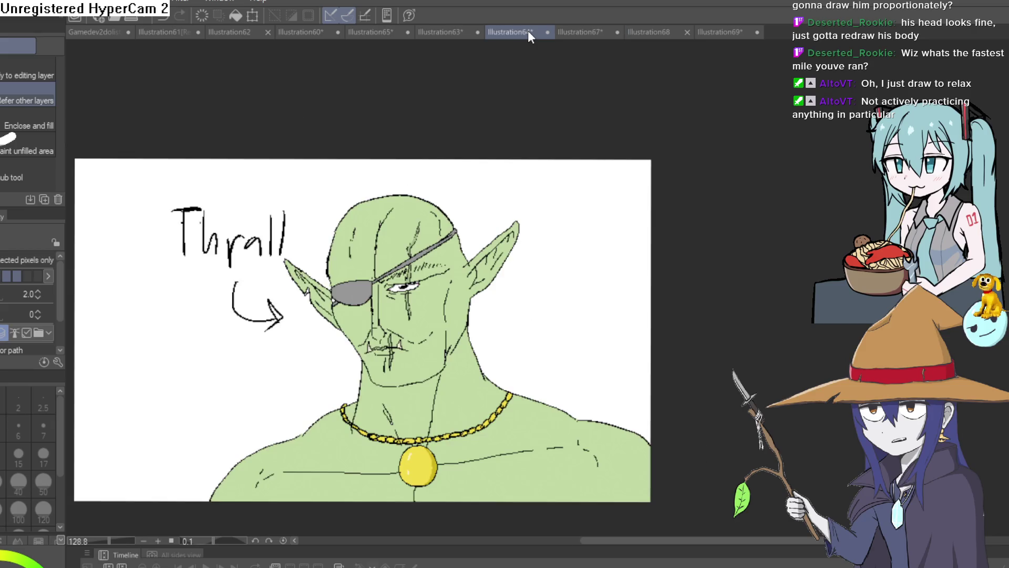
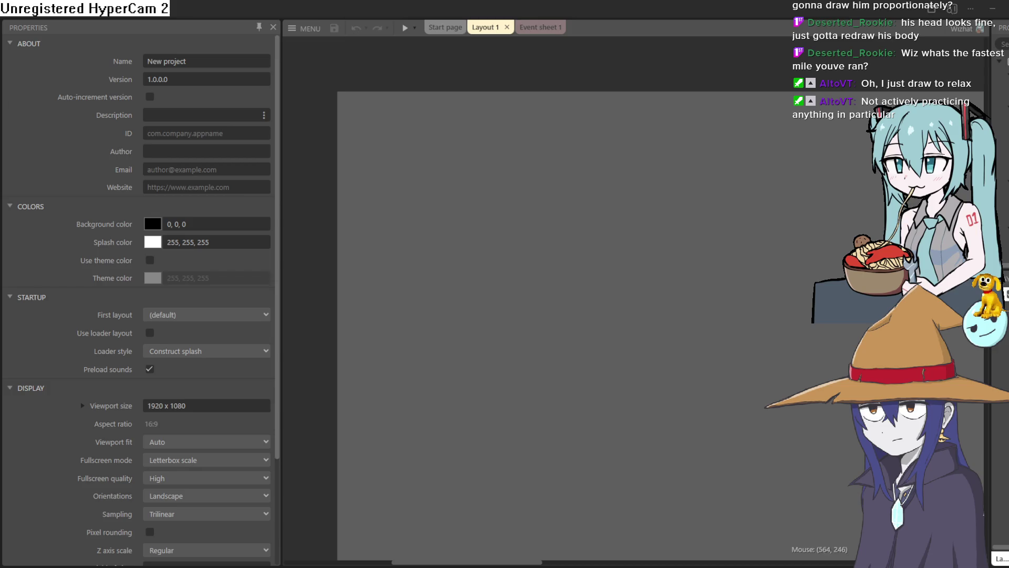
# - Insert a Sprite on the layout, then restart Construct 3 after the editor crashes
pyautogui.doubleClick(588, 295)
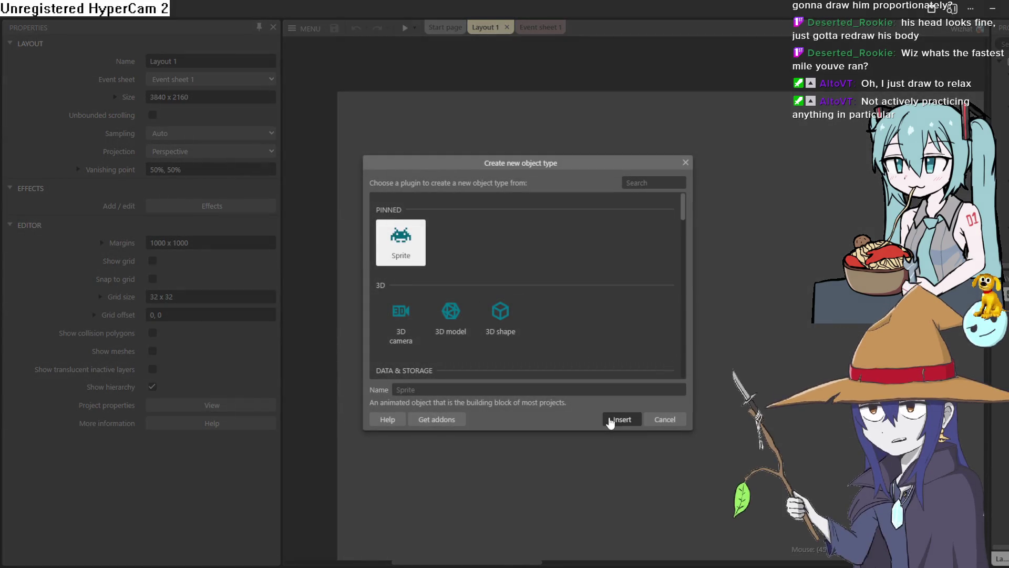
pyautogui.click(620, 419)
pyautogui.click(585, 349)
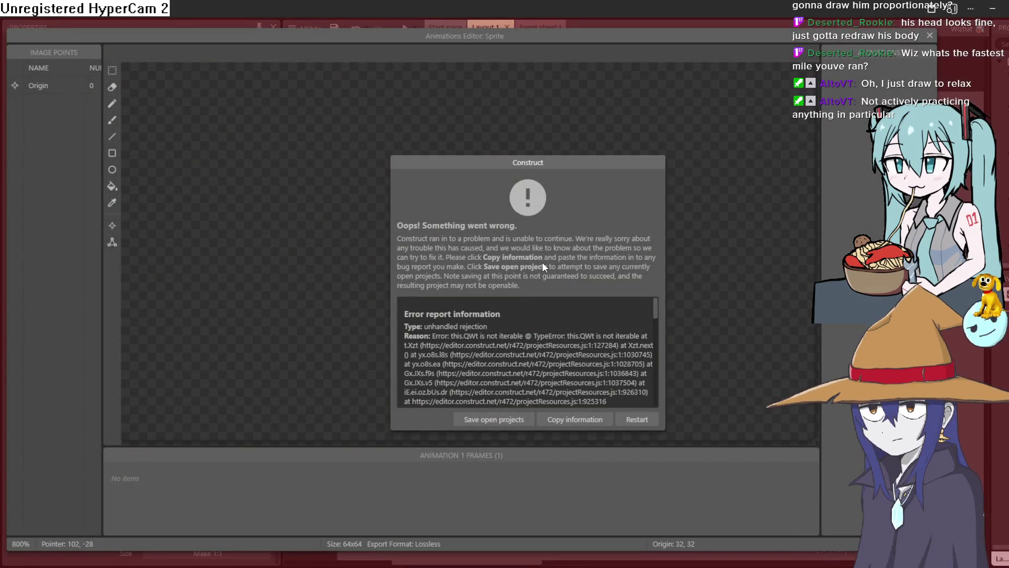
pyautogui.click(635, 418)
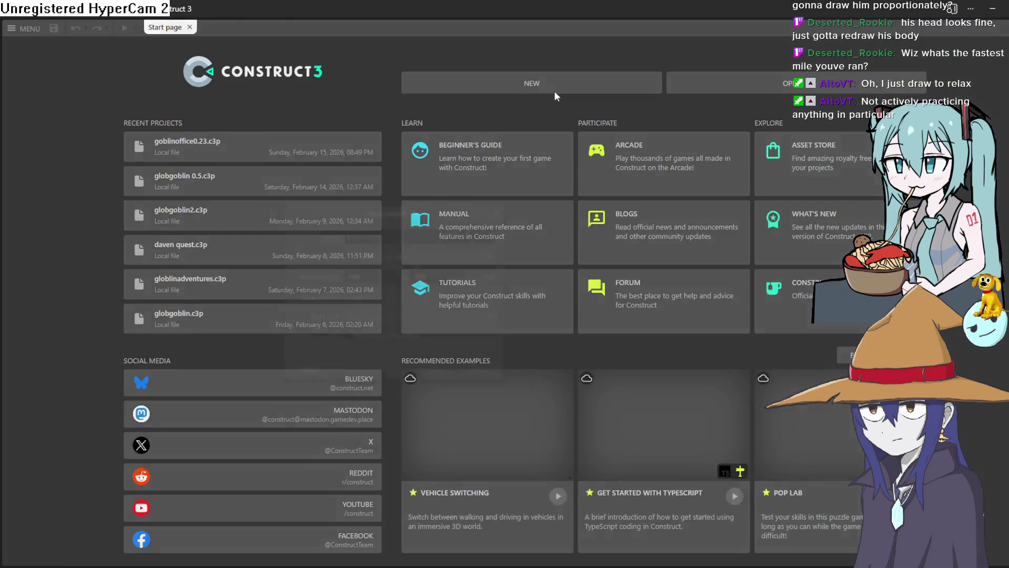
# - Create a new project from the 1080p landscape preset
pyautogui.click(554, 90)
pyautogui.click(396, 254)
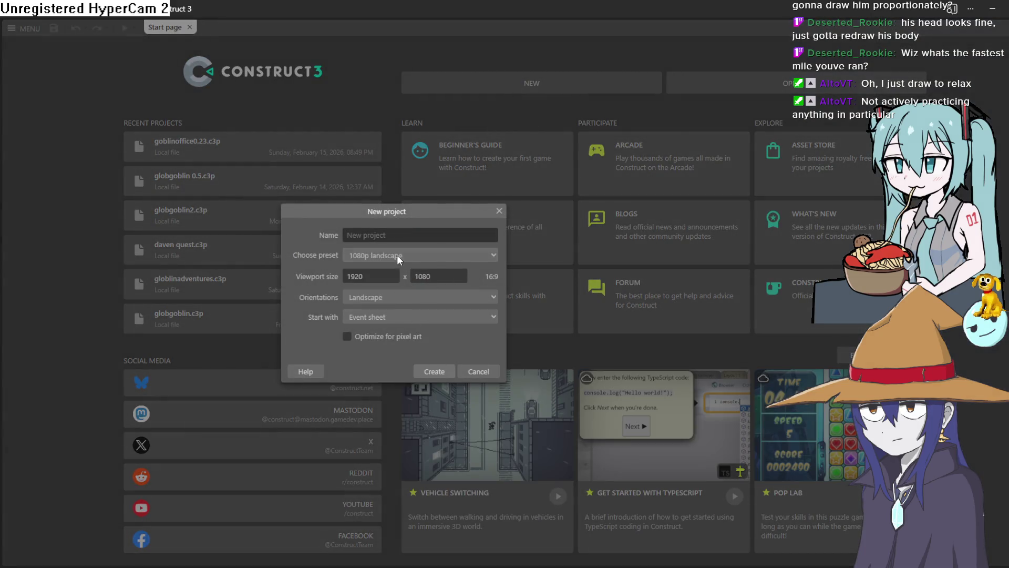
pyautogui.click(443, 374)
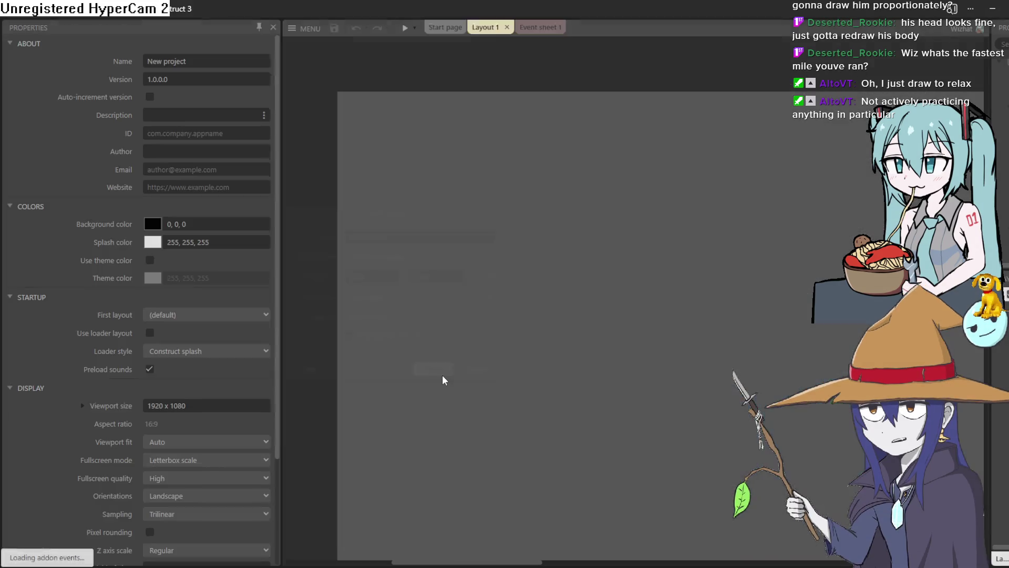
# - Insert a Sprite on the layout, opening its blank 250x250 image for editing
pyautogui.doubleClick(516, 289)
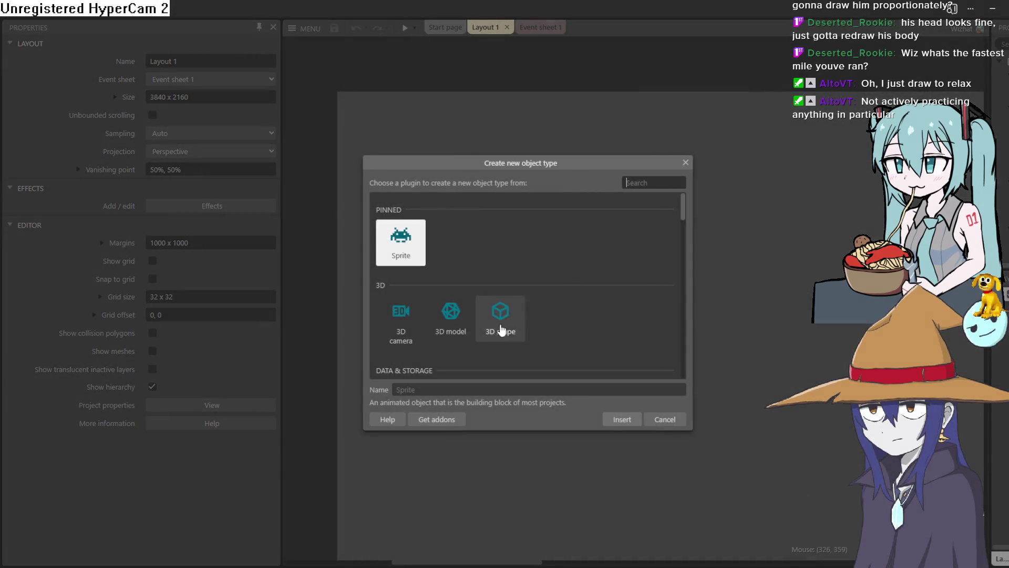
pyautogui.click(613, 419)
pyautogui.click(565, 282)
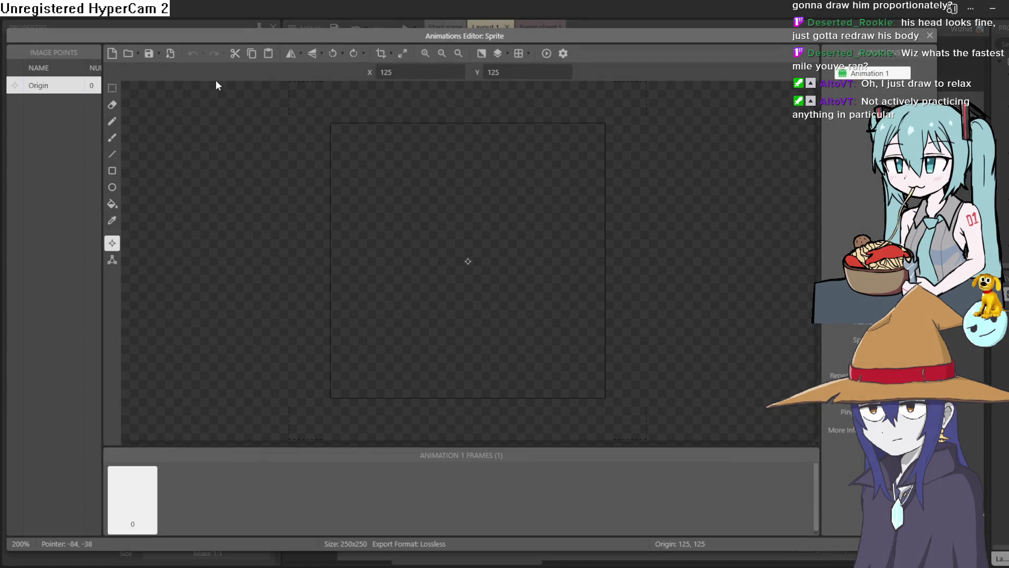
pyautogui.click(128, 53)
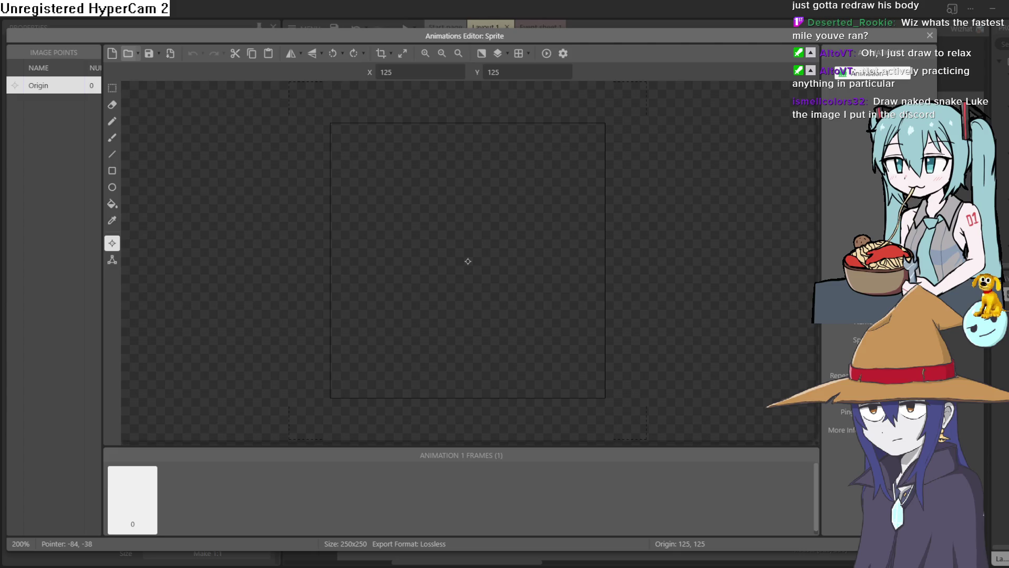
# - Paste the demon-girl image into the sprite, move it near the bottom to 363, 880, and preview
pyautogui.hotkey('ctrl', 'v')
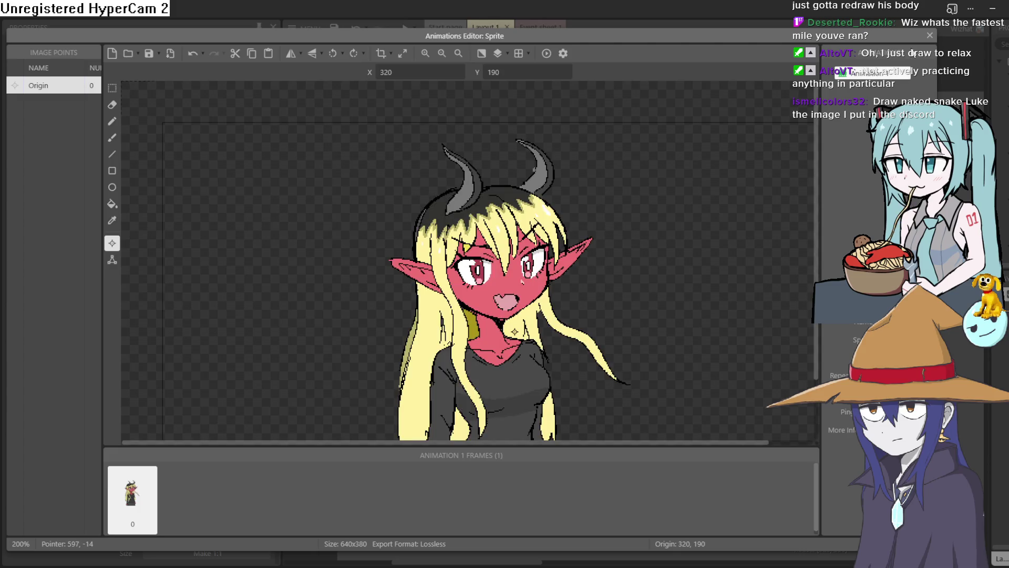
pyautogui.click(928, 36)
pyautogui.moveTo(532, 356)
pyautogui.mouseDown()
pyautogui.moveTo(503, 382)
pyautogui.moveTo(471, 445)
pyautogui.moveTo(464, 401)
pyautogui.moveTo(486, 350)
pyautogui.moveTo(514, 335)
pyautogui.moveTo(533, 351)
pyautogui.mouseUp()
pyautogui.scroll(-2, 593, 340)
pyautogui.moveTo(794, 322)
pyautogui.mouseDown()
pyautogui.moveTo(562, 198)
pyautogui.moveTo(630, 195)
pyautogui.mouseUp()
pyautogui.moveTo(539, 200)
pyautogui.mouseDown()
pyautogui.moveTo(528, 240)
pyautogui.moveTo(526, 371)
pyautogui.mouseUp()
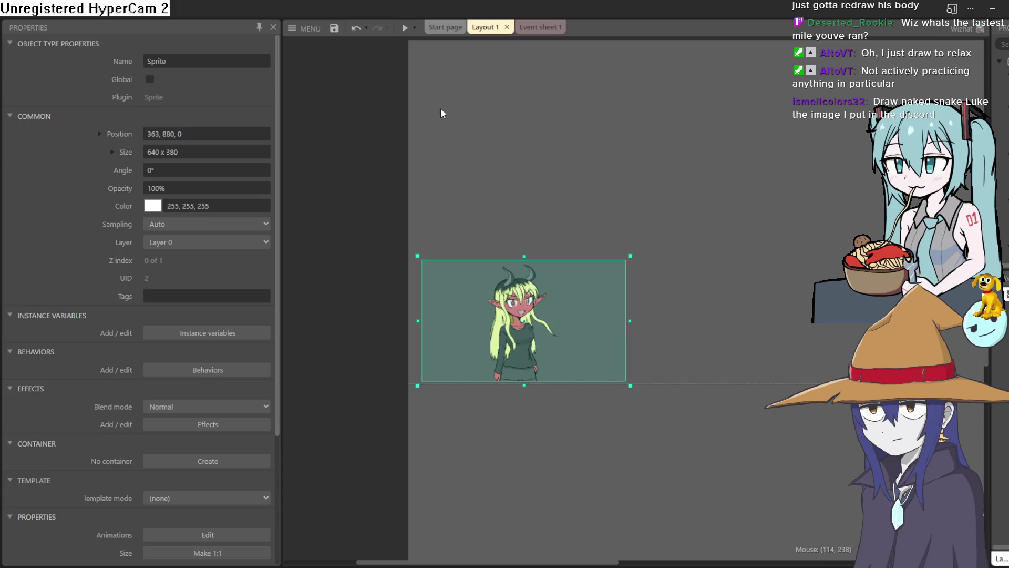
pyautogui.click(405, 28)
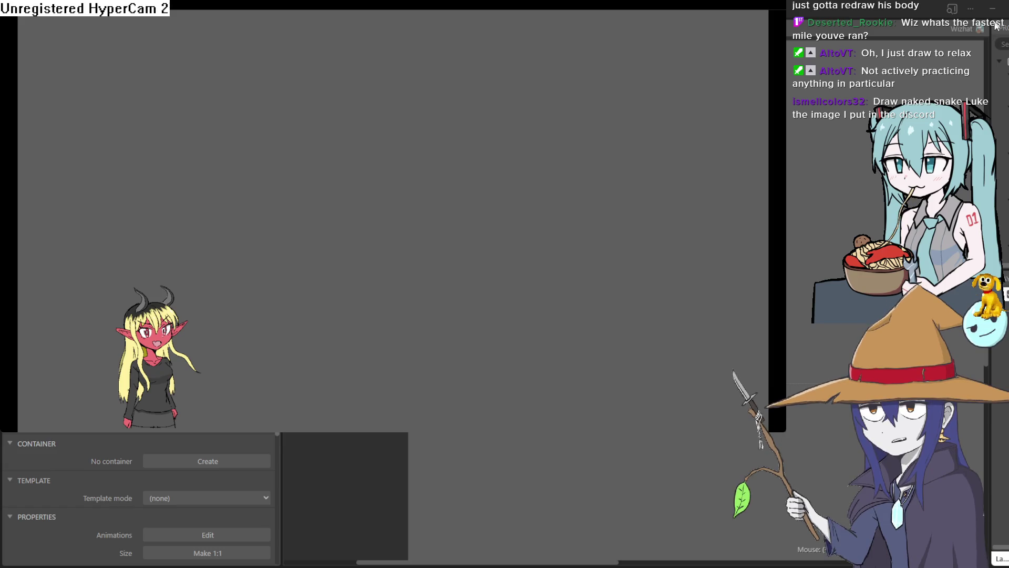
# - Close the preview and resize the character sprite to about 1444 x 857
pyautogui.click(1003, 8)
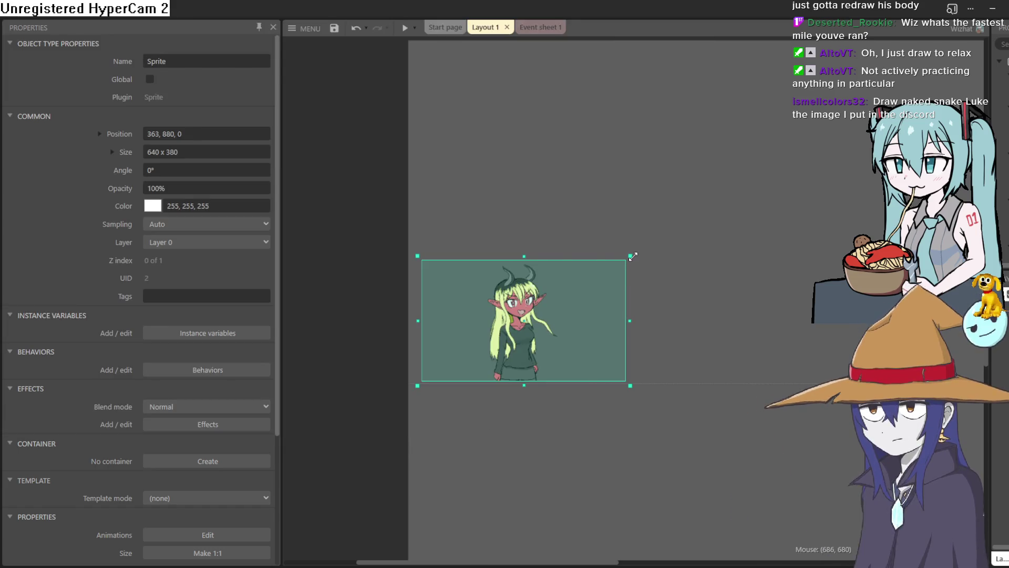
pyautogui.moveTo(630, 256)
pyautogui.mouseDown()
pyautogui.moveTo(791, 112)
pyautogui.moveTo(977, 39)
pyautogui.mouseUp()
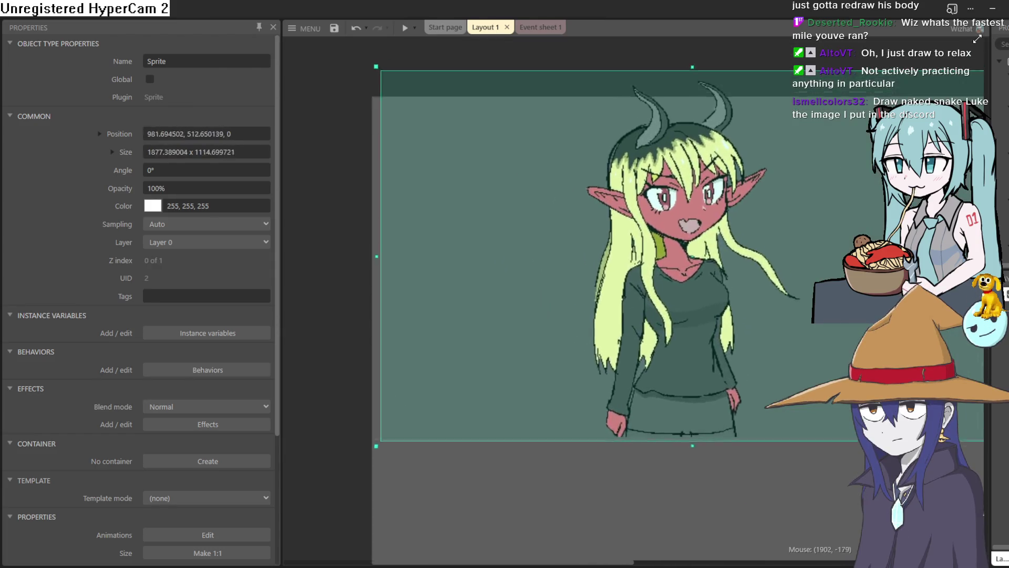
pyautogui.hotkey('ctrl', 'z')
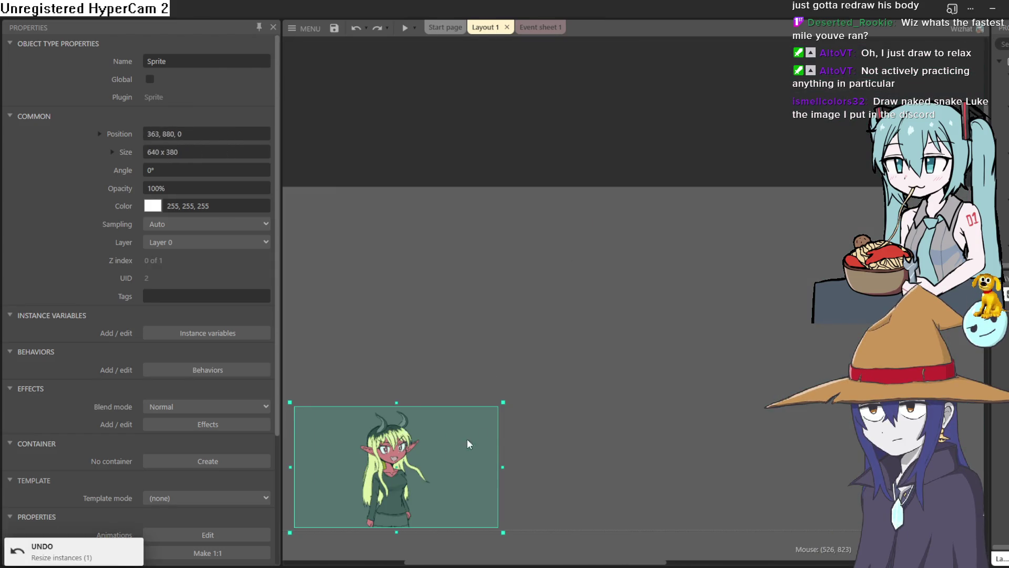
pyautogui.moveTo(504, 403); pyautogui.dragTo(696, 248)
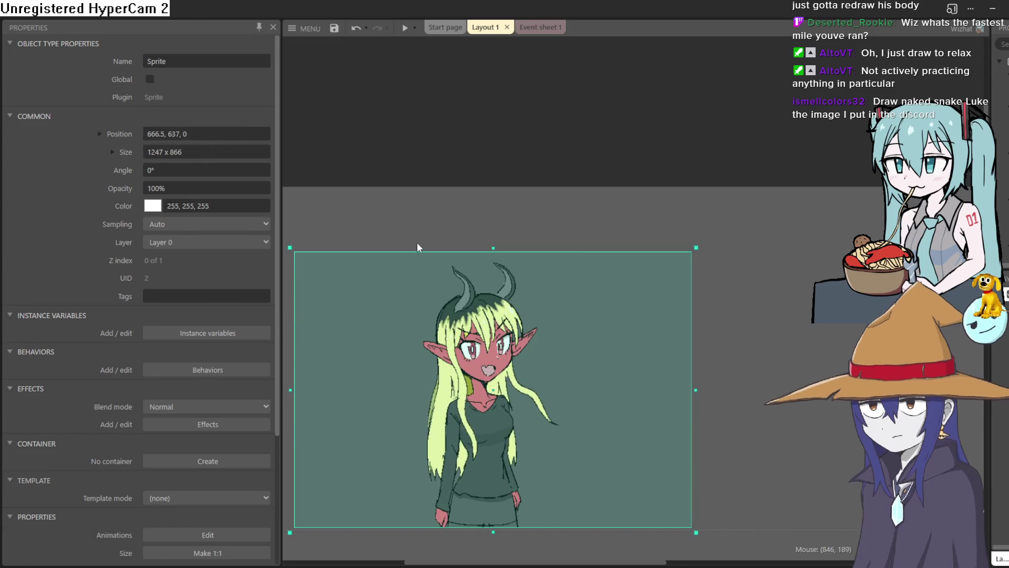
pyautogui.hotkey('ctrl', 'z')
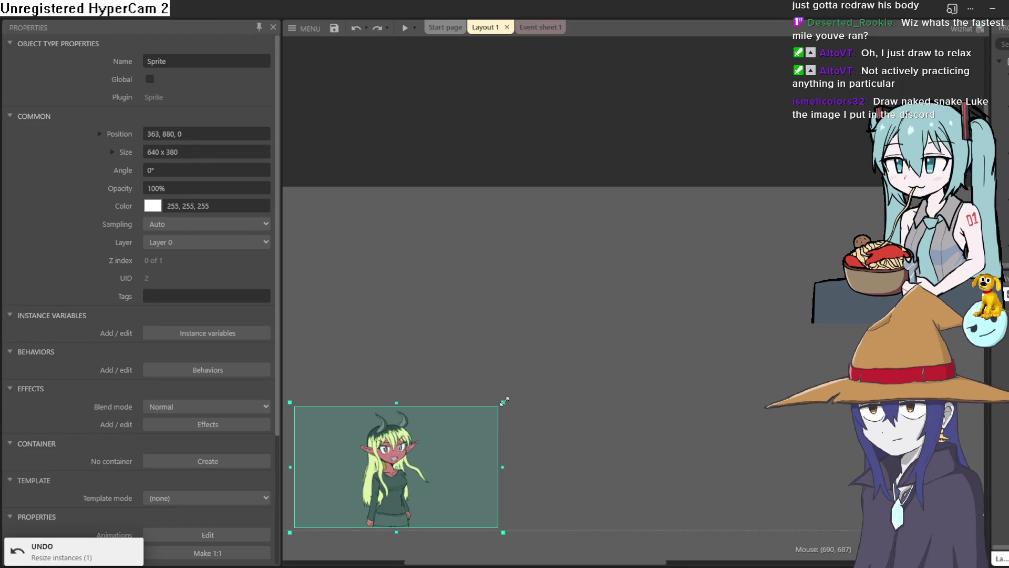
pyautogui.moveTo(504, 401); pyautogui.dragTo(759, 248)
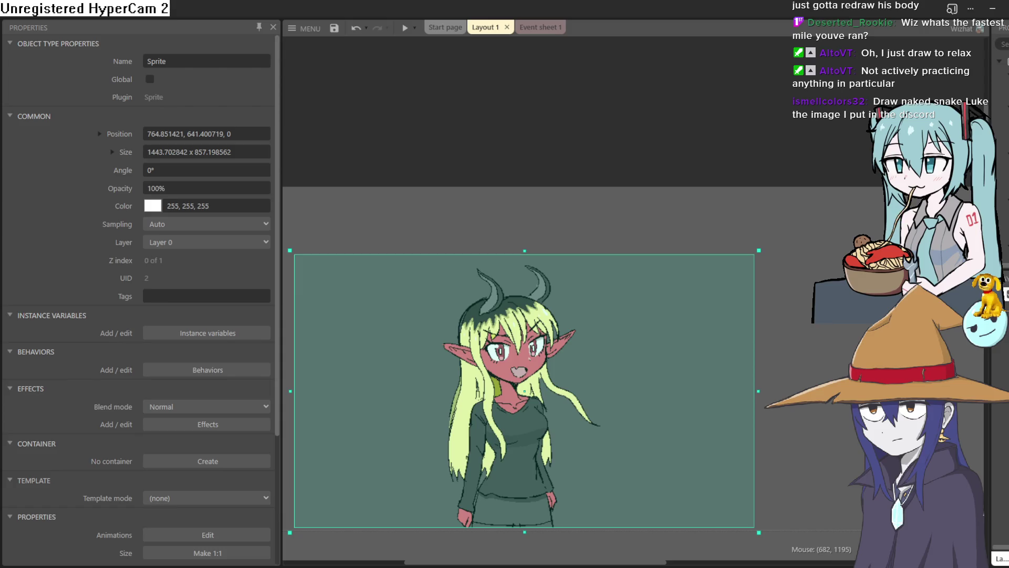
# - Switch from Construct 3 to Clip Studio Paint with the demon-girl illustration
pyautogui.hotkey('alt', 'Tab')
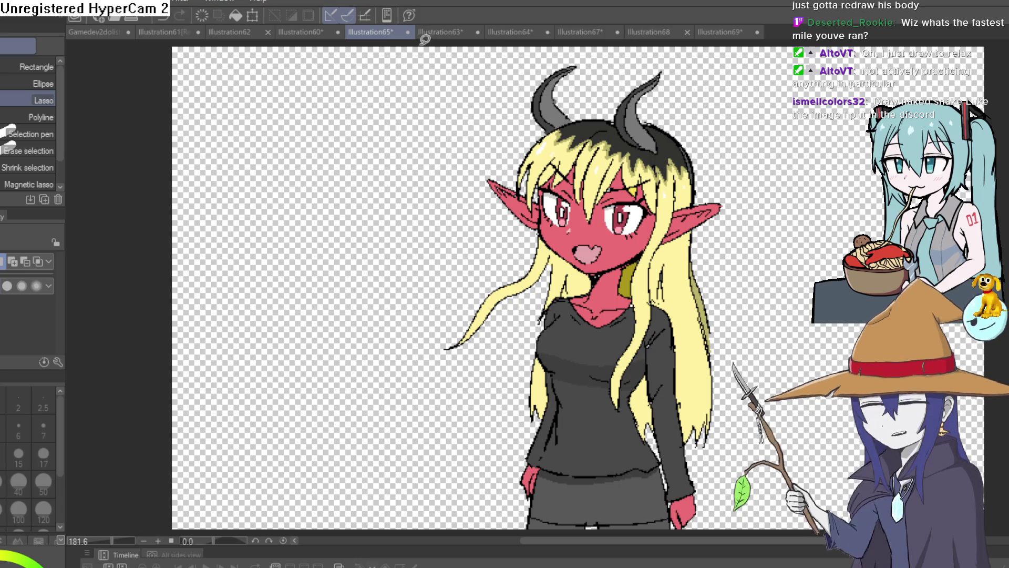
# - Browse the open illustrations 63, 60, 64, 67 and 68, ending on the Illustration69 gnome
pyautogui.click(437, 34)
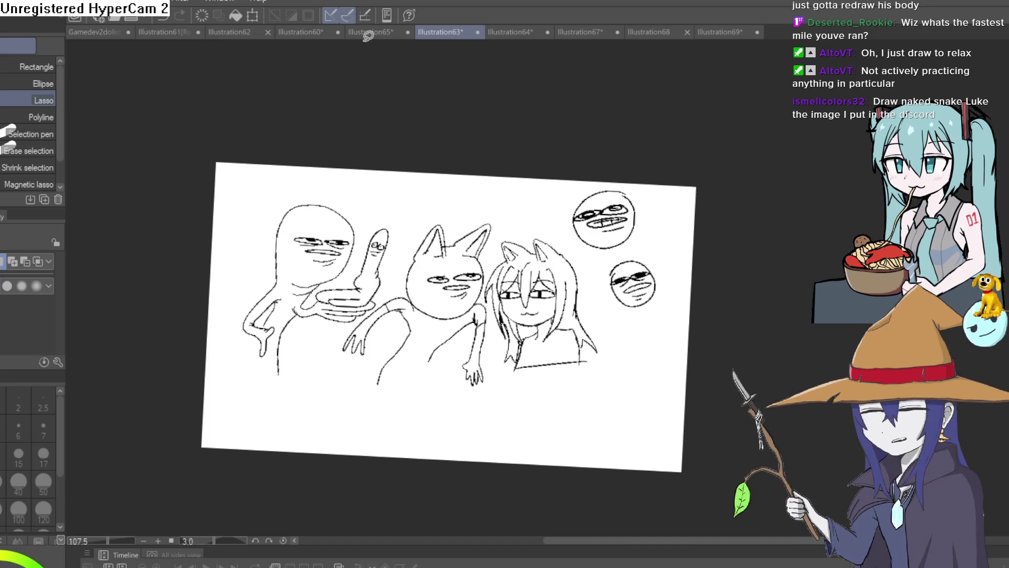
pyautogui.click(303, 33)
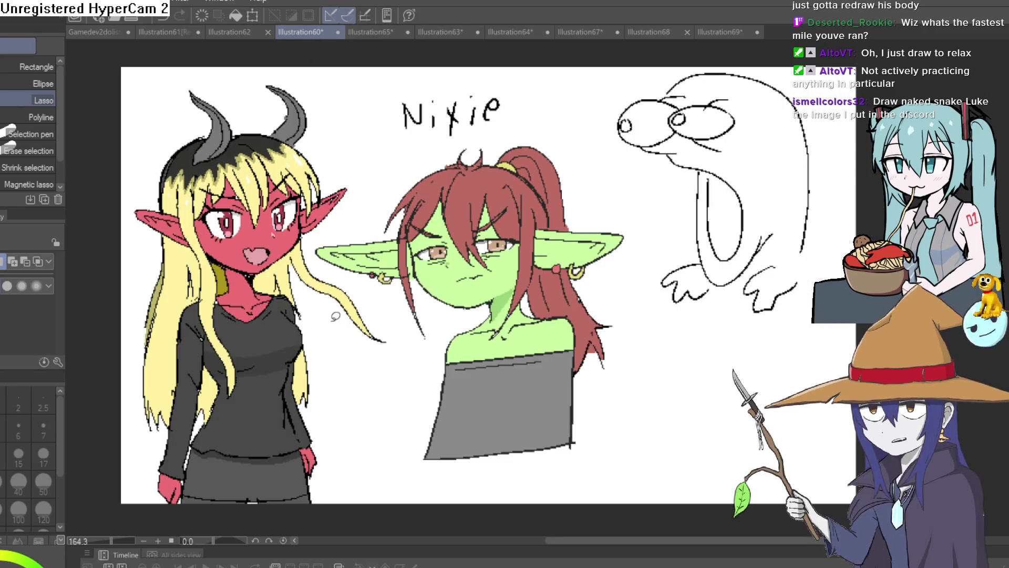
pyautogui.scroll(1, 321, 355)
pyautogui.scroll(-2, 320, 335)
pyautogui.scroll(2, 319, 315)
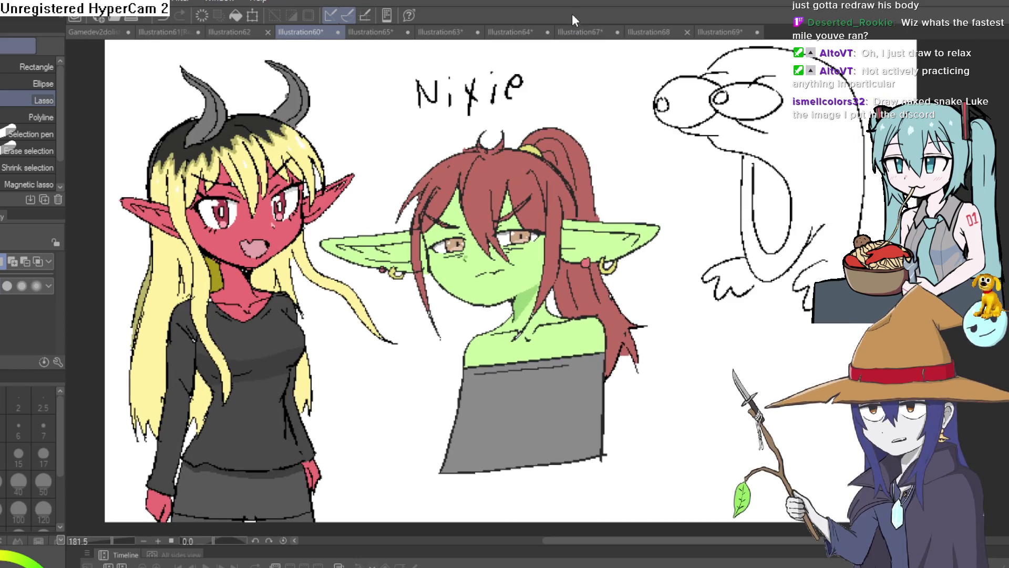
pyautogui.click(509, 33)
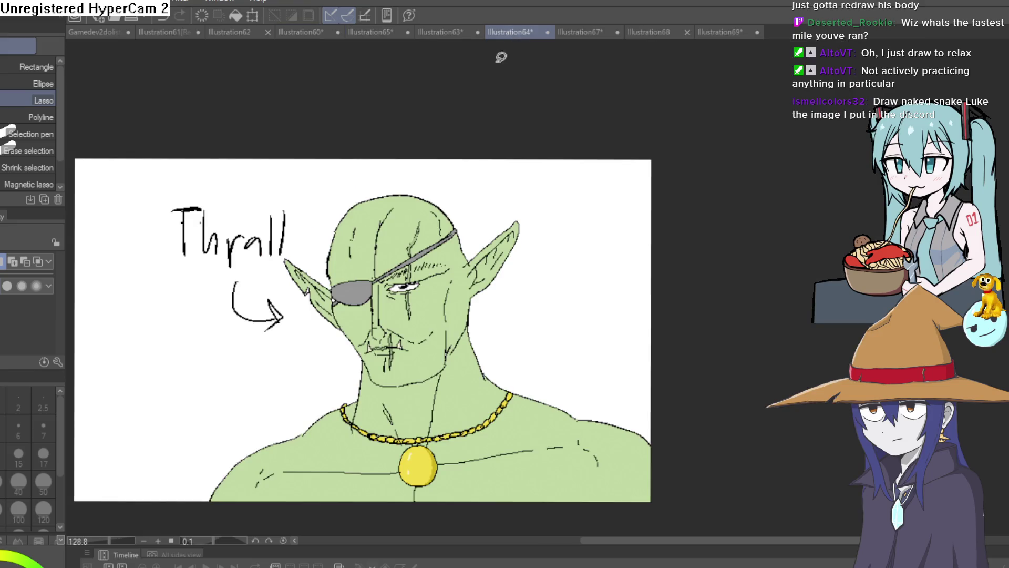
pyautogui.scroll(-1, 530, 277)
pyautogui.scroll(1, 530, 277)
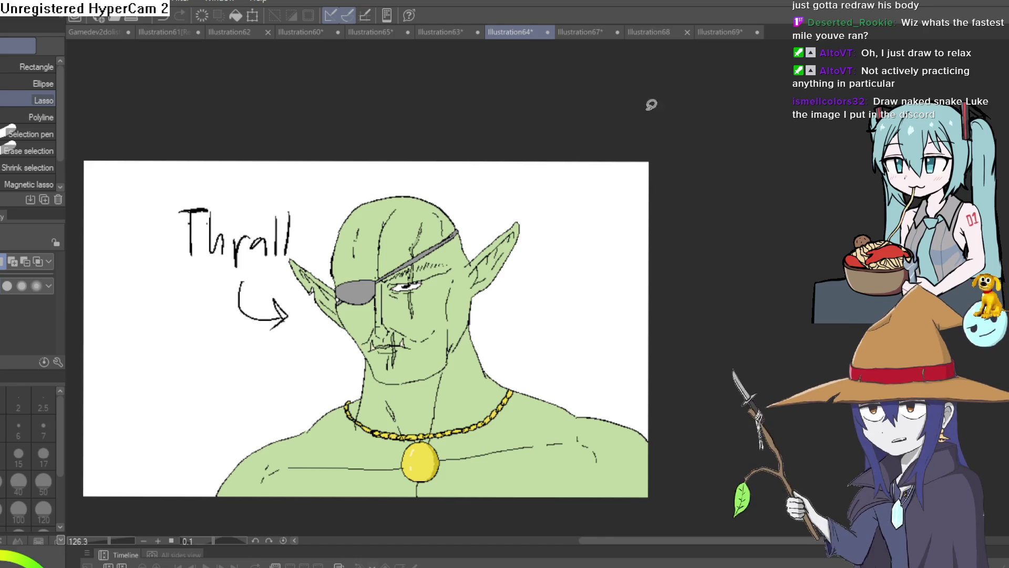
pyautogui.click(579, 33)
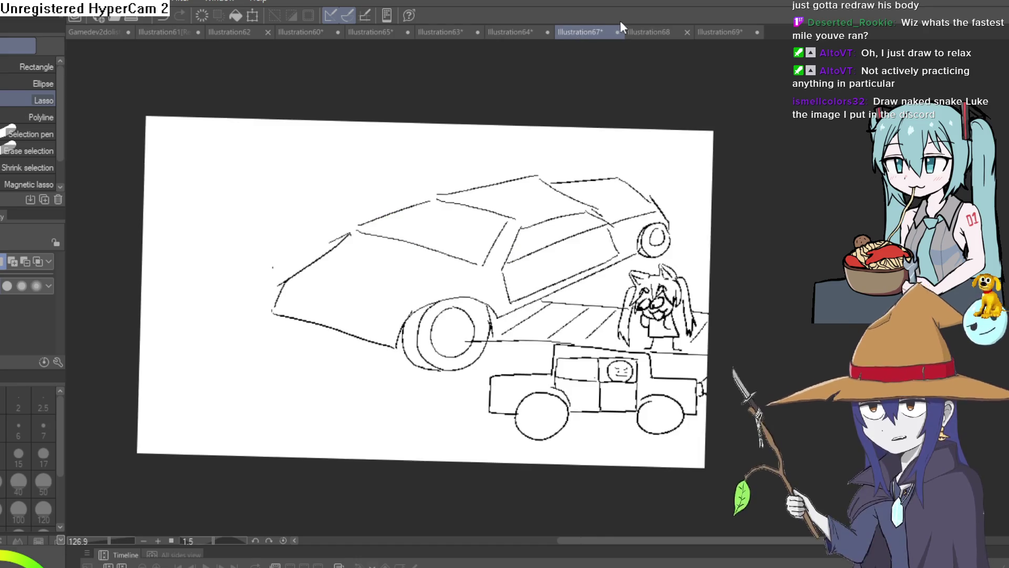
pyautogui.click(654, 34)
pyautogui.click(732, 32)
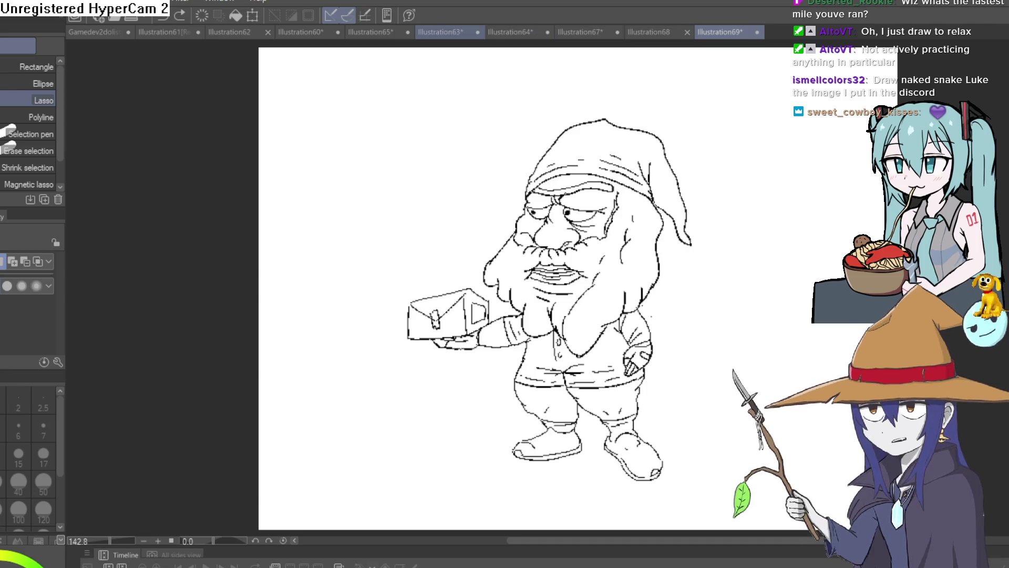
# - Compare the demon-girl and demon-goblin sheets, then return to the Illustration69 gnome line art
pyautogui.click(439, 30)
pyautogui.click(367, 30)
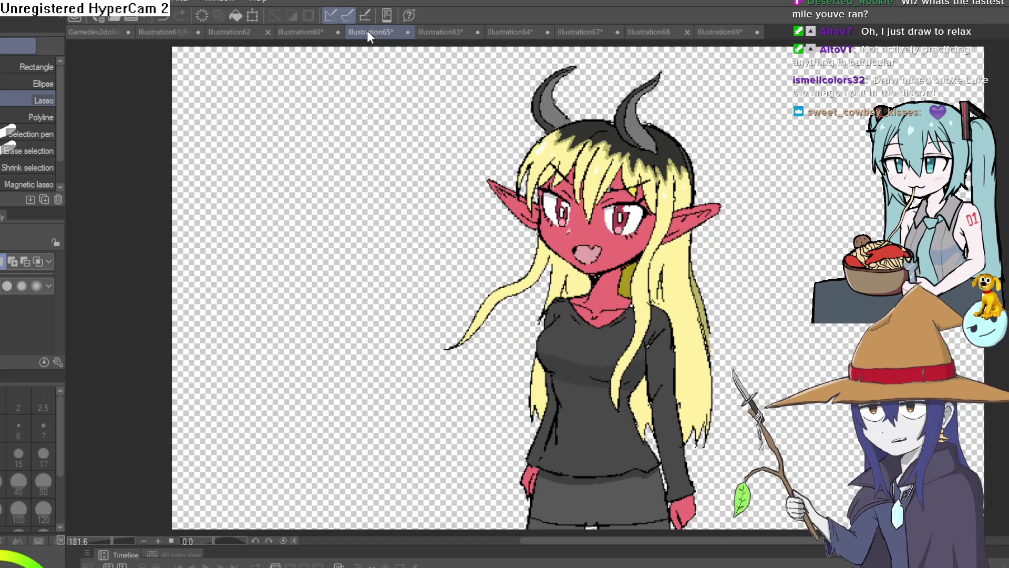
pyautogui.click(302, 32)
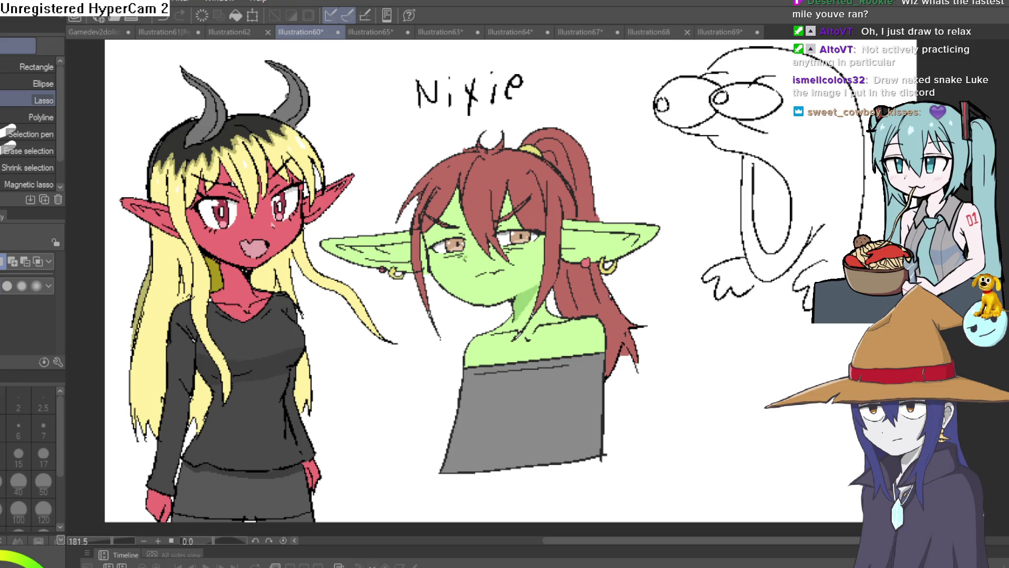
pyautogui.click(714, 32)
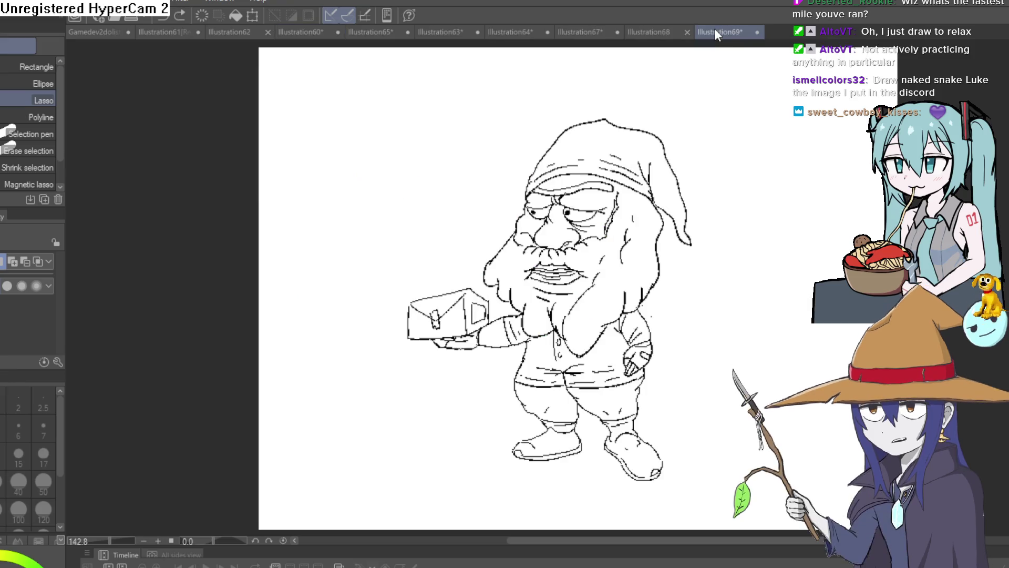
pyautogui.scroll(-1, 545, 279)
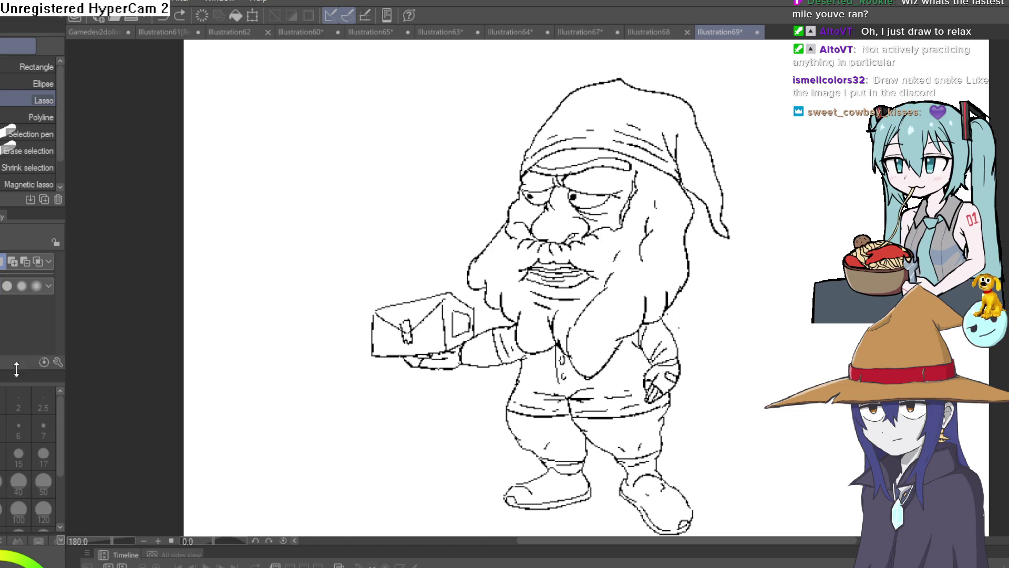
# - Fill the gnome's trousers, shirt by the right arm, and sleeve with flat orange
pyautogui.press('g')
pyautogui.click(624, 375)
pyautogui.click(660, 340)
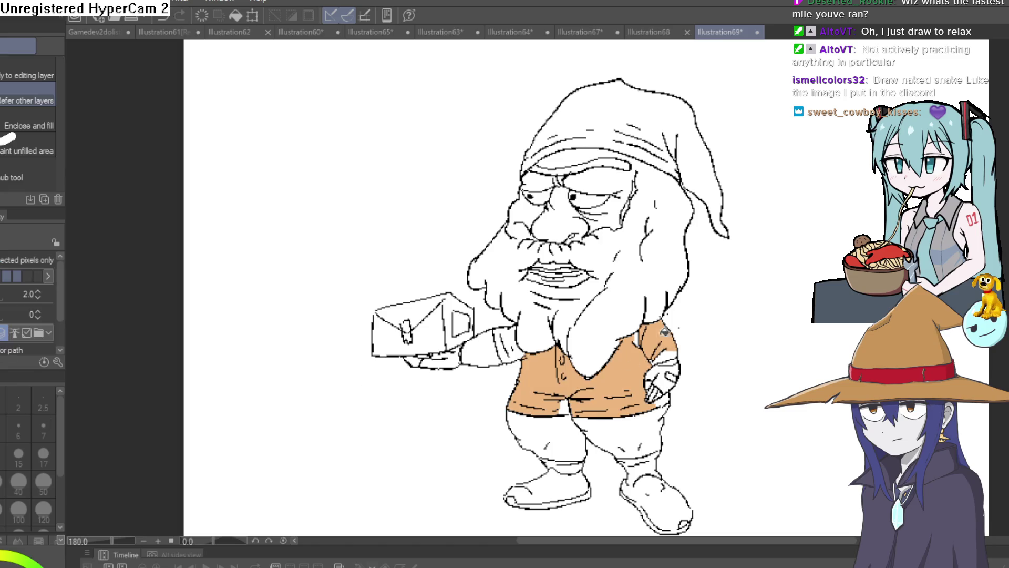
pyautogui.click(520, 339)
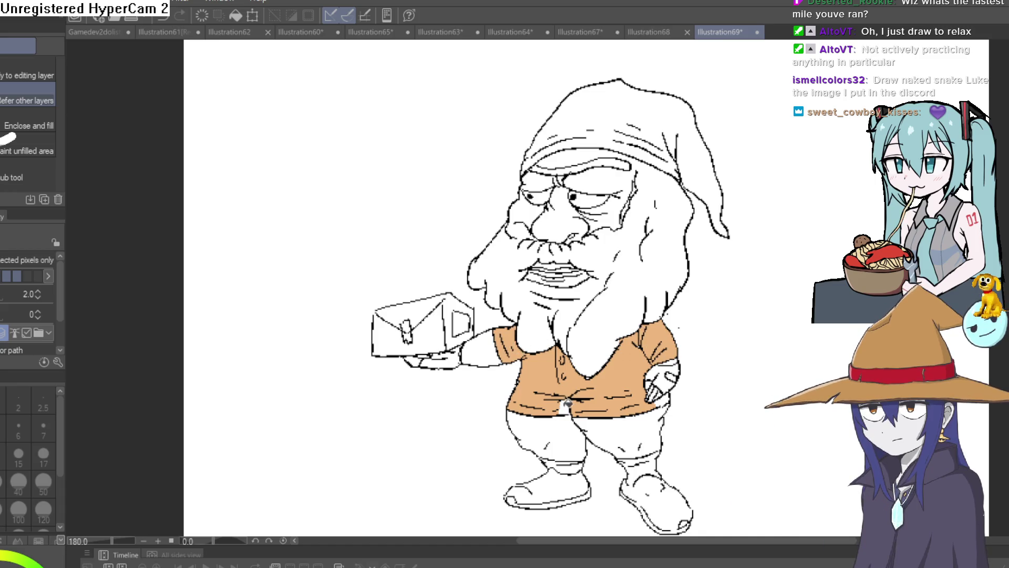
pyautogui.moveTo(739, 352)
pyautogui.mouseDown()
pyautogui.moveTo(686, 337)
pyautogui.moveTo(642, 384)
pyautogui.moveTo(622, 352)
pyautogui.moveTo(602, 362)
pyautogui.moveTo(620, 338)
pyautogui.moveTo(635, 340)
pyautogui.moveTo(618, 389)
pyautogui.moveTo(570, 347)
pyautogui.moveTo(573, 316)
pyautogui.moveTo(601, 349)
pyautogui.mouseUp()
pyautogui.scroll(1, 574, 314)
pyautogui.scroll(2, 581, 321)
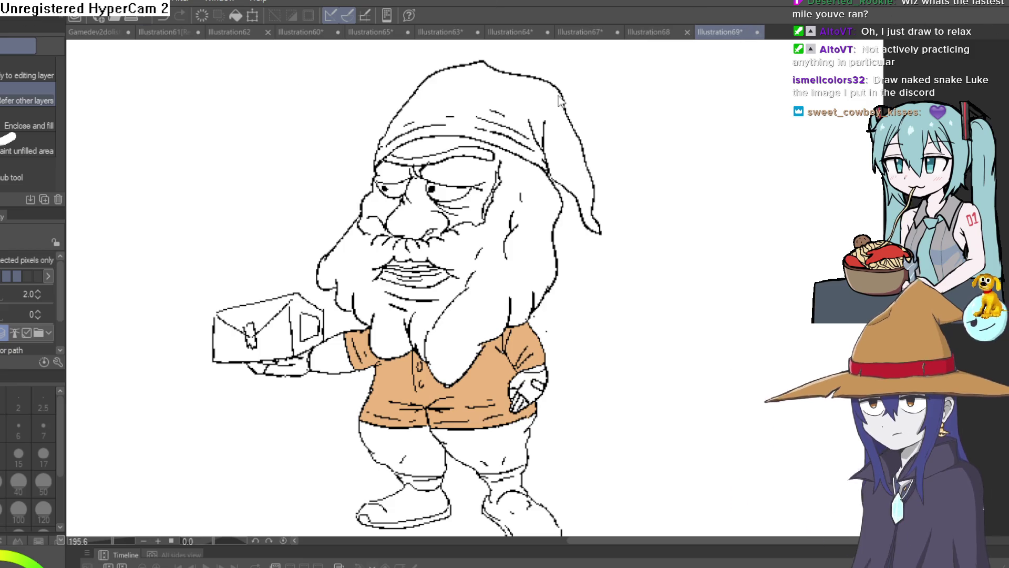
# - Start a new blank canvas and set up the pixel pen in black
pyautogui.hotkey('ctrl', 'Tab')
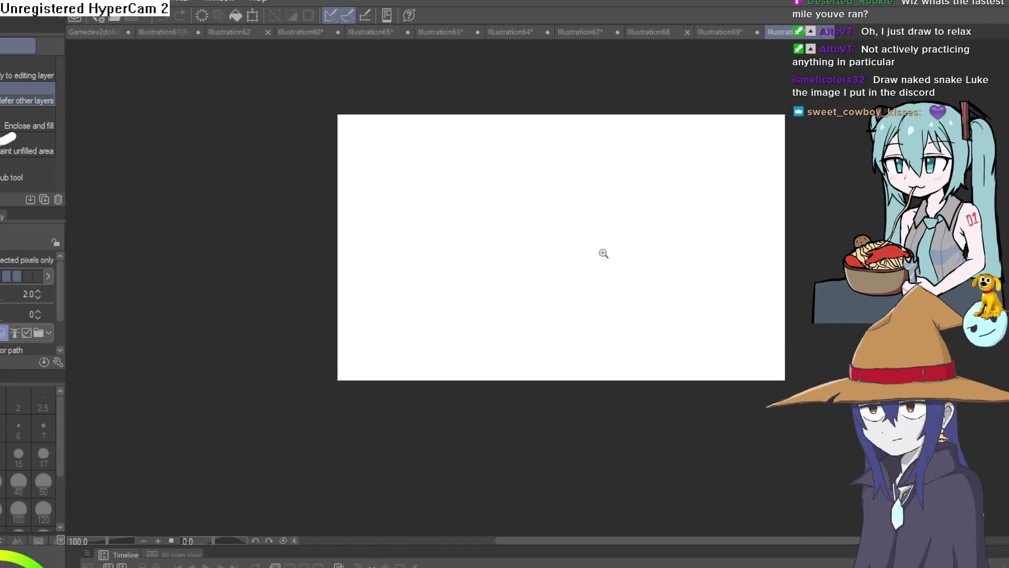
pyautogui.scroll(2, 604, 253)
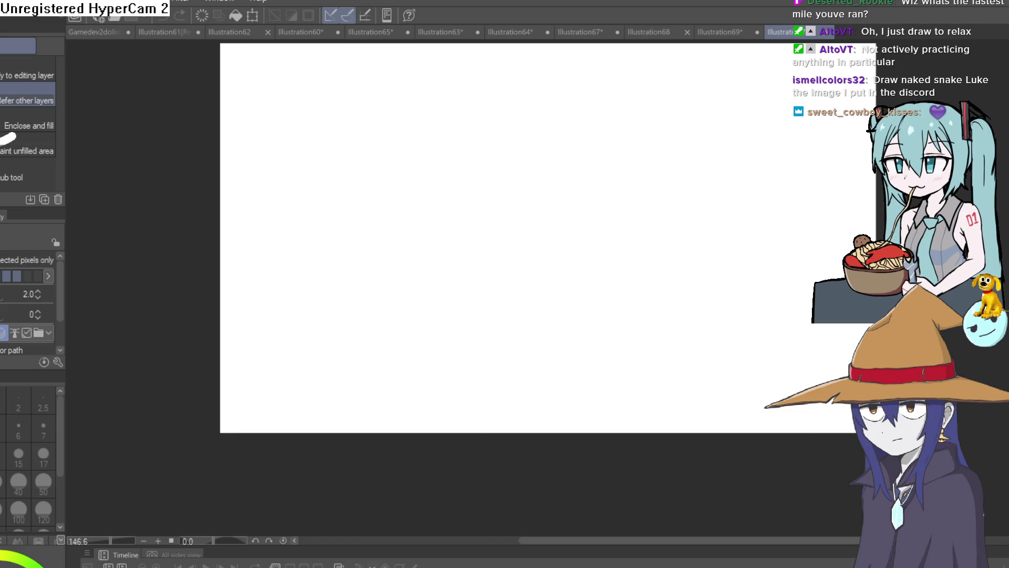
pyautogui.click(502, 250)
pyautogui.hotkey('ctrl', 'z')
pyautogui.press('p')
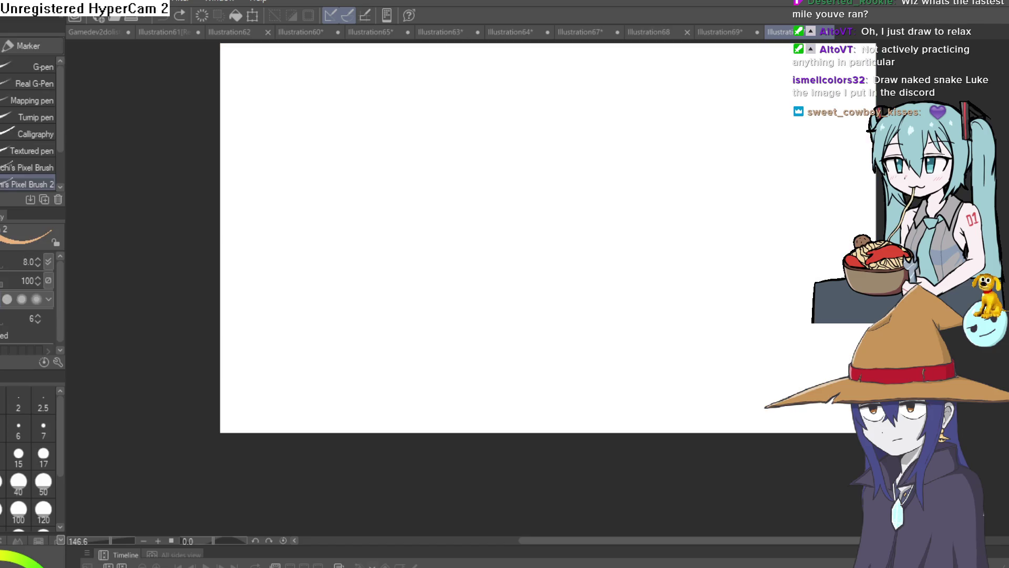
pyautogui.press('x')
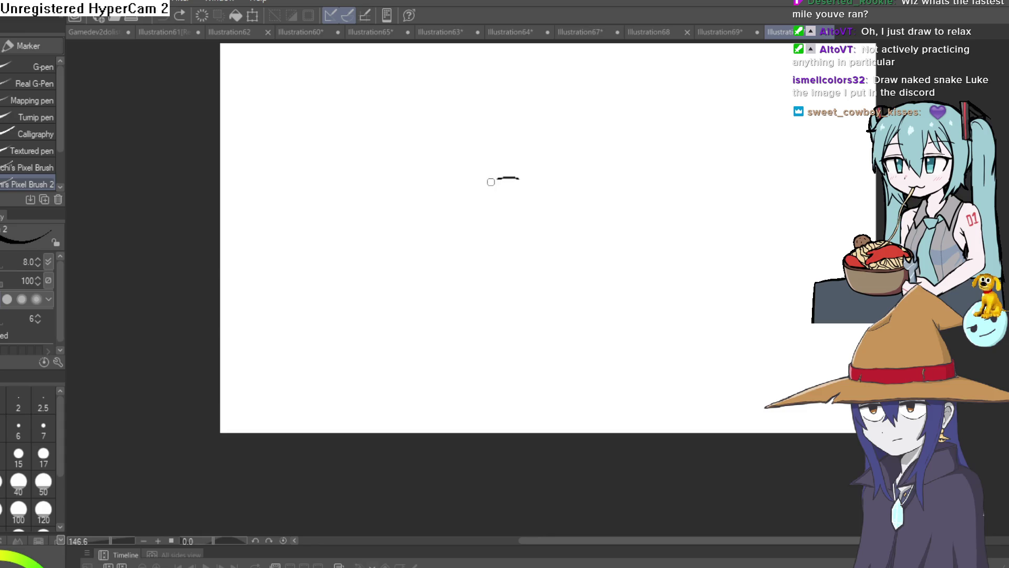
# - Draw the round head outline in pixel lines
pyautogui.moveTo(491, 182)
pyautogui.mouseDown()
pyautogui.moveTo(477, 293)
pyautogui.moveTo(511, 307)
pyautogui.mouseUp()
pyautogui.hotkey('ctrl', 'z')
pyautogui.moveTo(500, 163)
pyautogui.mouseDown()
pyautogui.moveTo(441, 194)
pyautogui.moveTo(491, 283)
pyautogui.moveTo(578, 203)
pyautogui.moveTo(500, 156)
pyautogui.mouseUp()
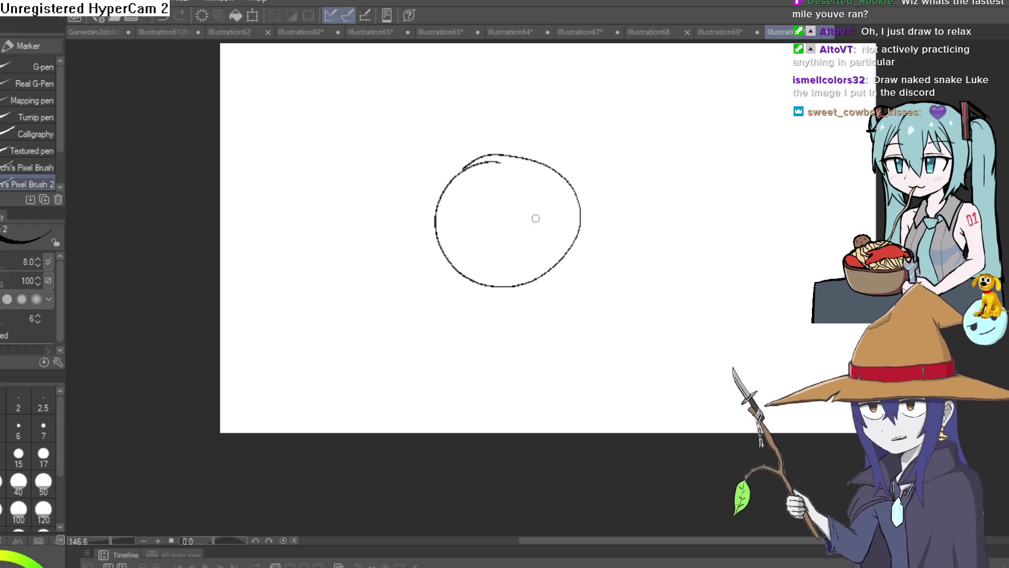
pyautogui.moveTo(534, 219); pyautogui.dragTo(471, 216)
pyautogui.moveTo(437, 144)
pyautogui.mouseDown()
pyautogui.moveTo(486, 154)
pyautogui.moveTo(509, 182)
pyautogui.mouseUp()
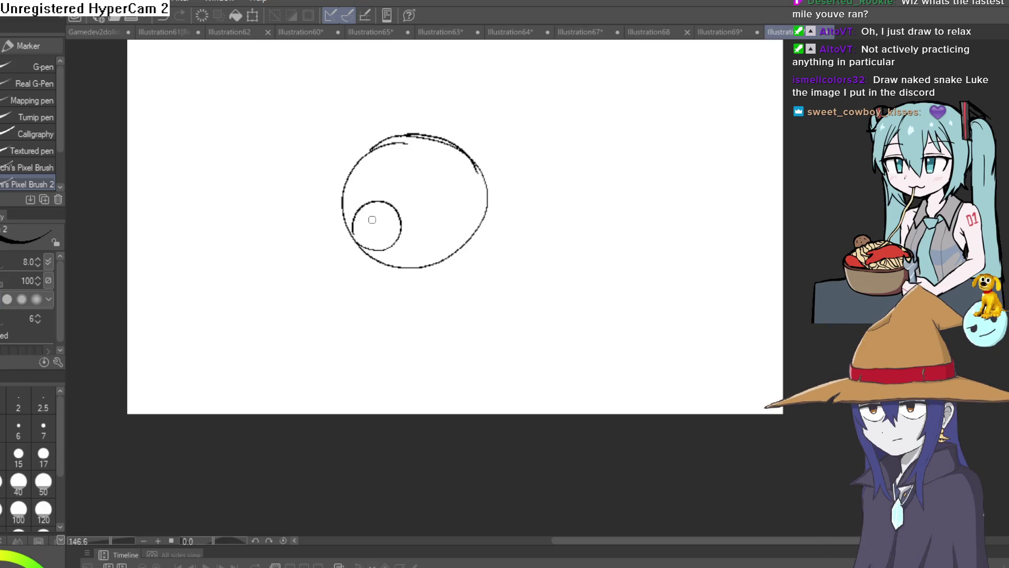
# - Add the eye circles and the fold beneath the head, doubling the eyes' lower edges
pyautogui.moveTo(433, 254); pyautogui.dragTo(453, 210)
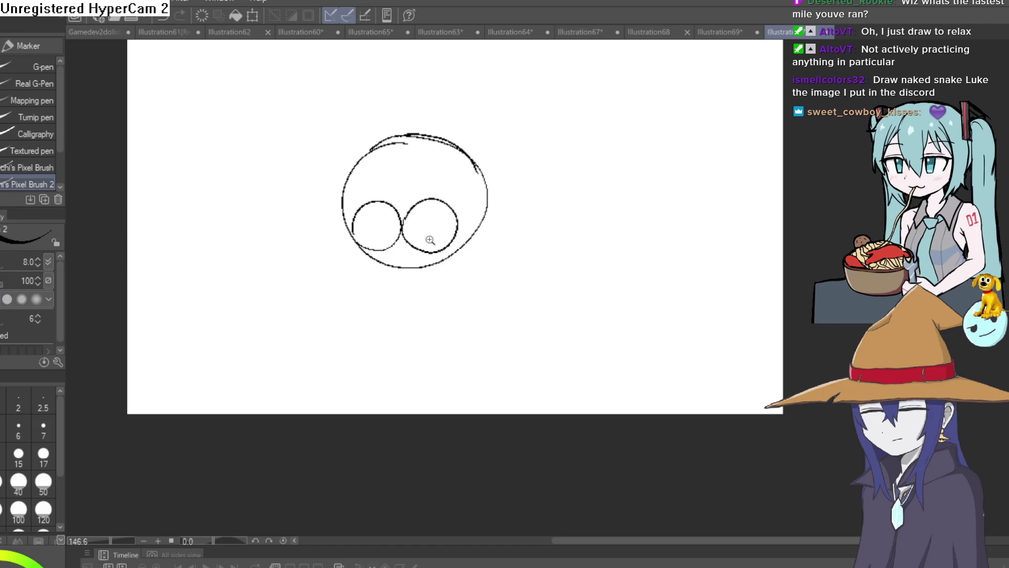
pyautogui.scroll(3, 428, 231)
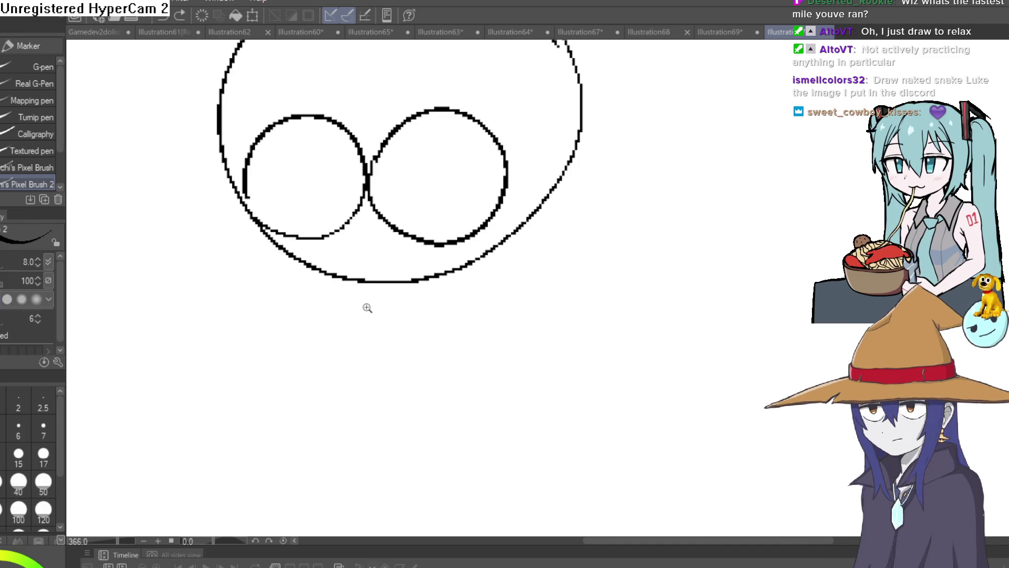
pyautogui.scroll(1, 365, 308)
pyautogui.moveTo(321, 265)
pyautogui.mouseDown()
pyautogui.moveTo(392, 284)
pyautogui.moveTo(401, 270)
pyautogui.mouseUp()
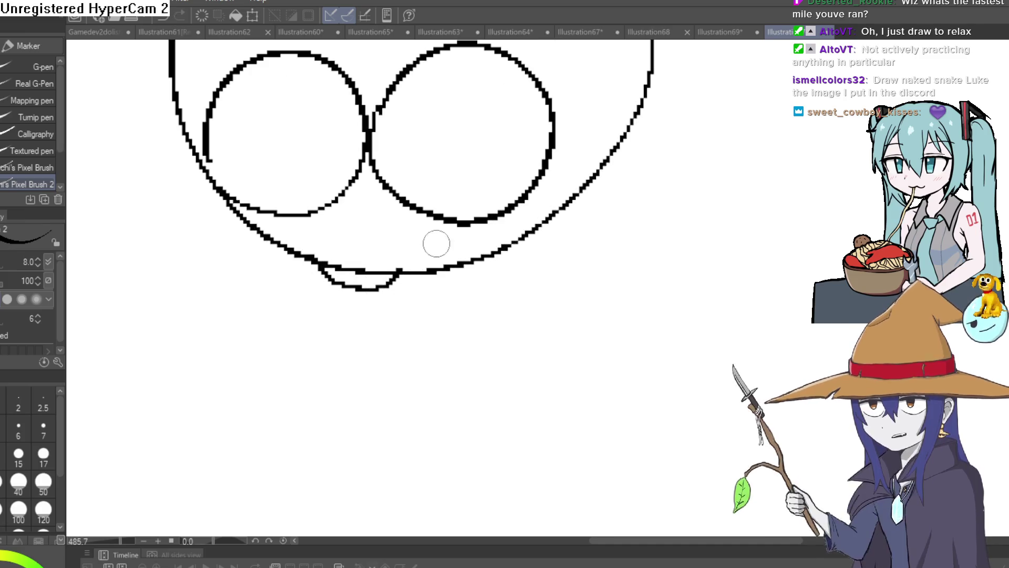
pyautogui.moveTo(489, 221); pyautogui.dragTo(456, 256)
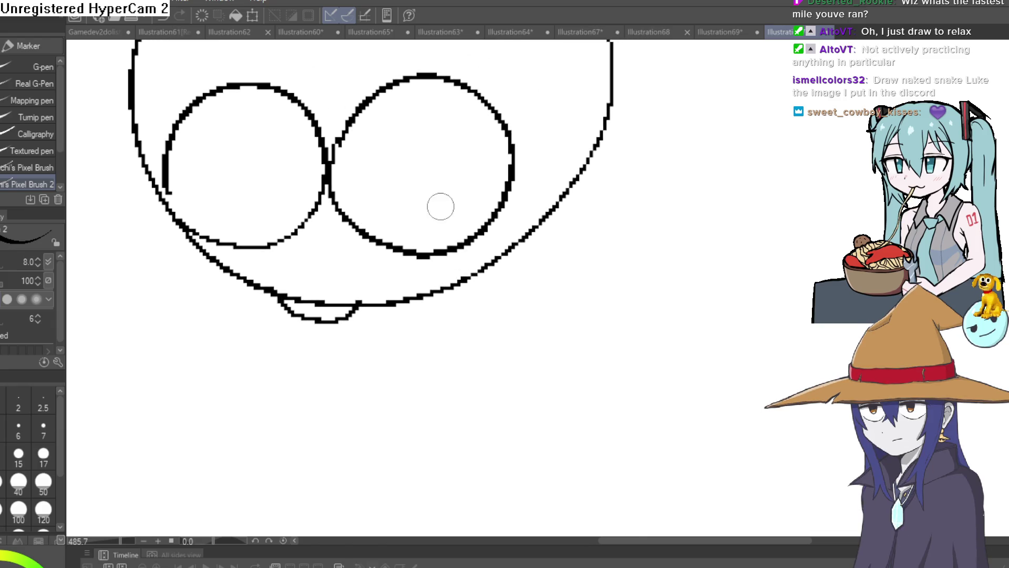
pyautogui.moveTo(374, 241)
pyautogui.mouseDown()
pyautogui.moveTo(457, 227)
pyautogui.moveTo(509, 144)
pyautogui.moveTo(477, 192)
pyautogui.mouseUp()
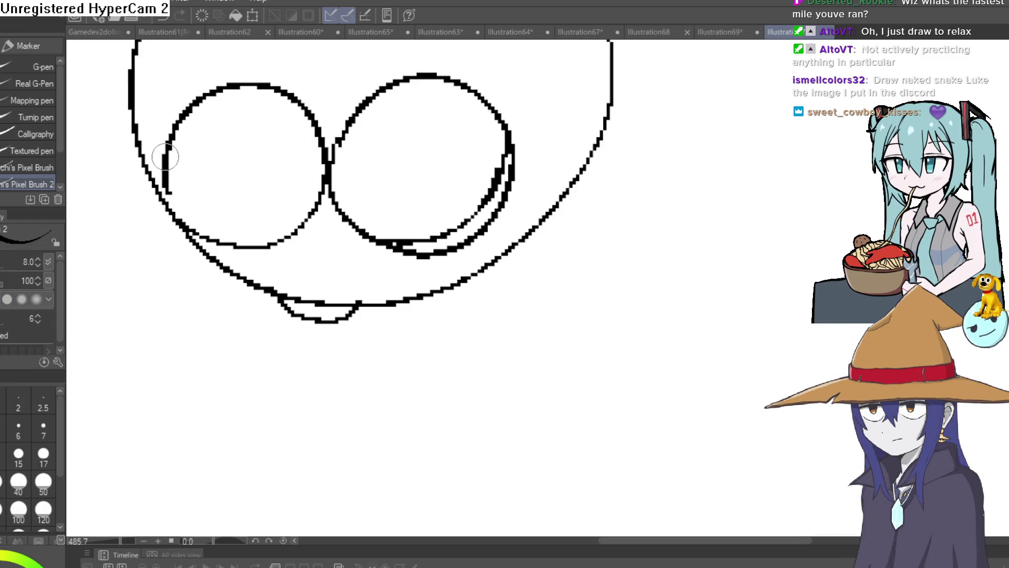
pyautogui.moveTo(166, 158)
pyautogui.mouseDown()
pyautogui.moveTo(220, 225)
pyautogui.moveTo(287, 238)
pyautogui.mouseUp()
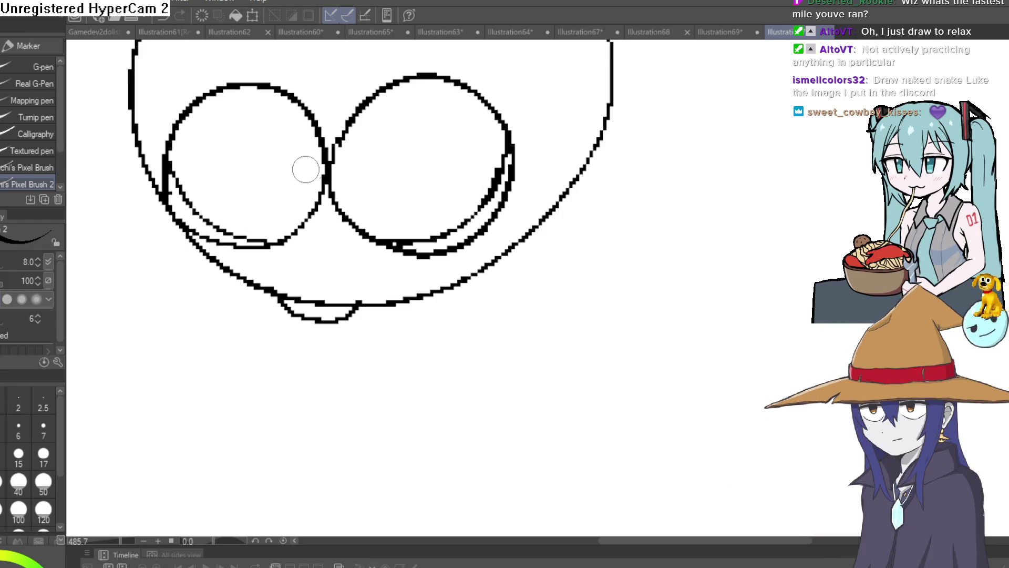
# - Fill both eye circles black and erase the head line above the fold
pyautogui.press('g')
pyautogui.click(300, 163)
pyautogui.click(440, 135)
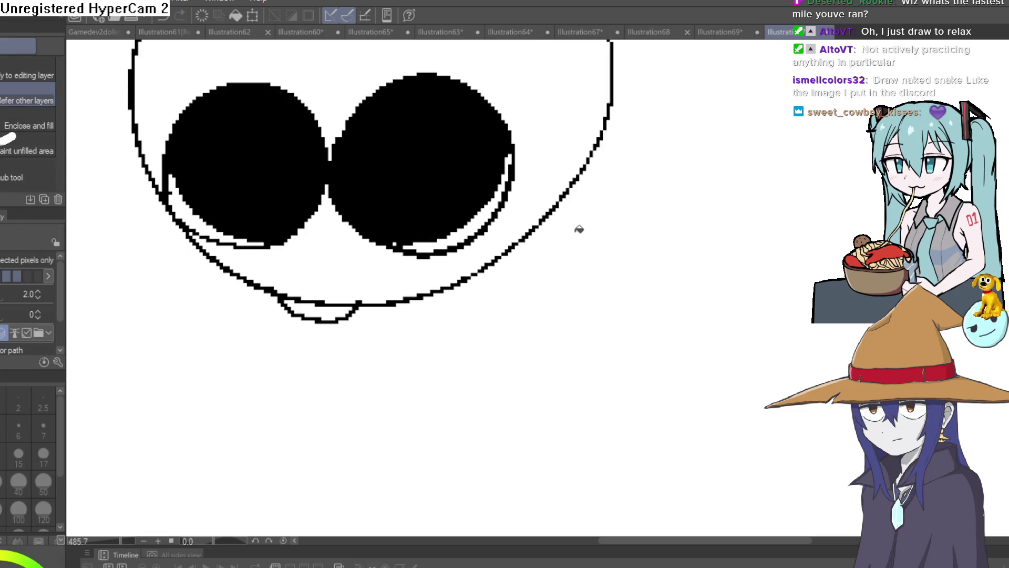
pyautogui.press('e')
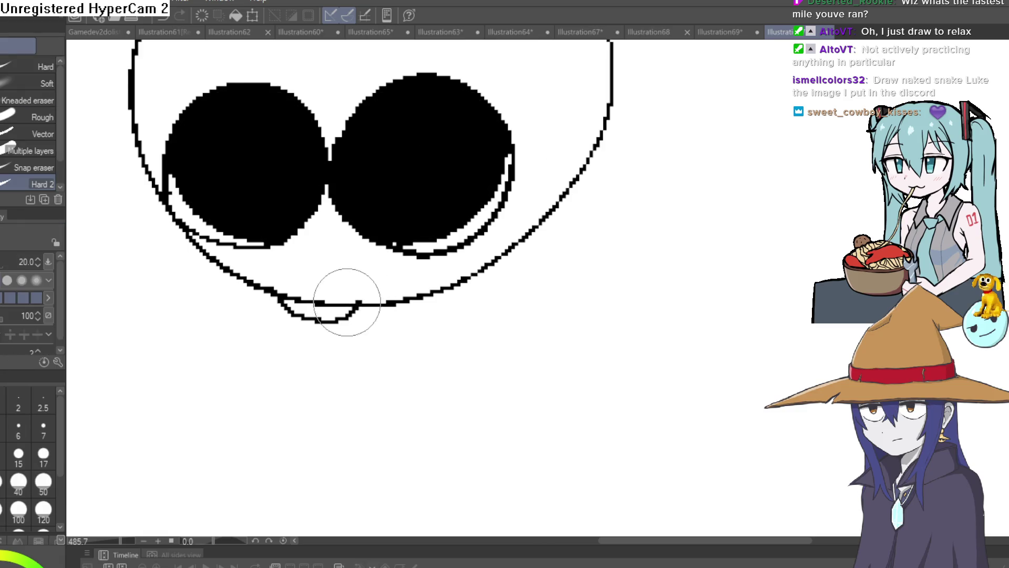
pyautogui.moveTo(345, 297)
pyautogui.mouseDown()
pyautogui.moveTo(356, 298)
pyautogui.moveTo(286, 295)
pyautogui.mouseUp()
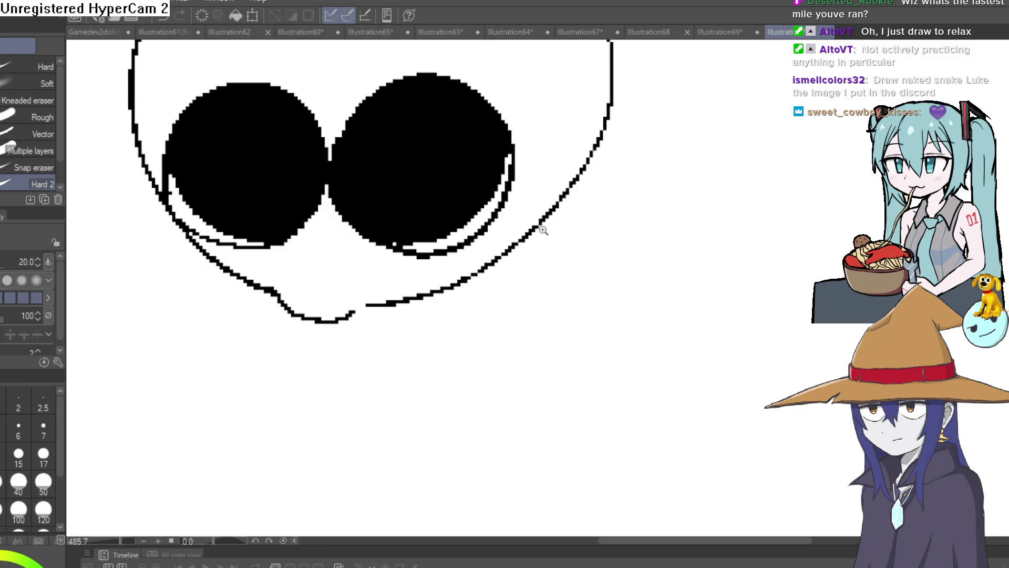
# - Paint a white oval and heart-shaped highlight in the right eye, and test erasing the left eye
pyautogui.scroll(-5, 541, 231)
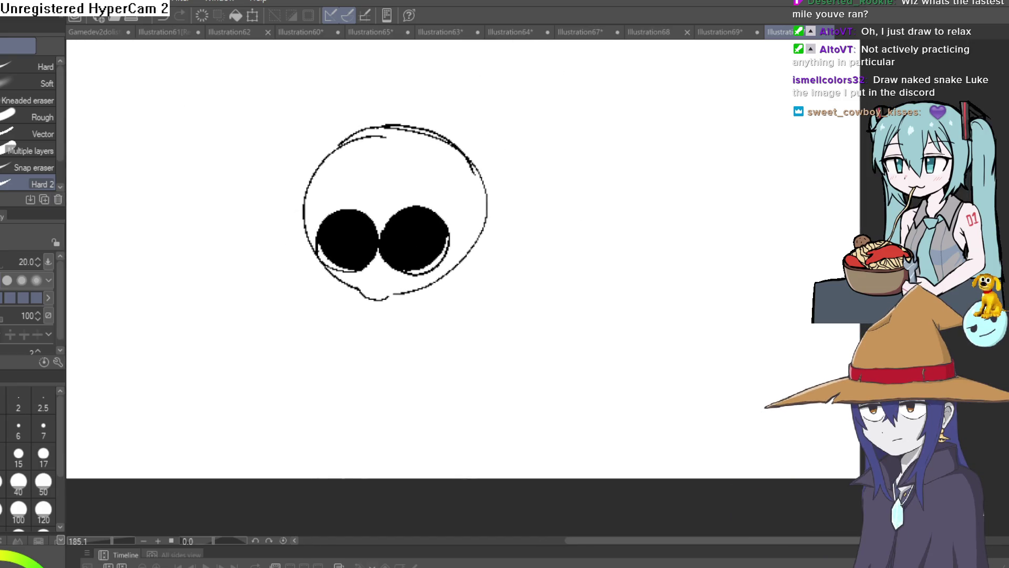
pyautogui.press('p')
pyautogui.scroll(3, 447, 180)
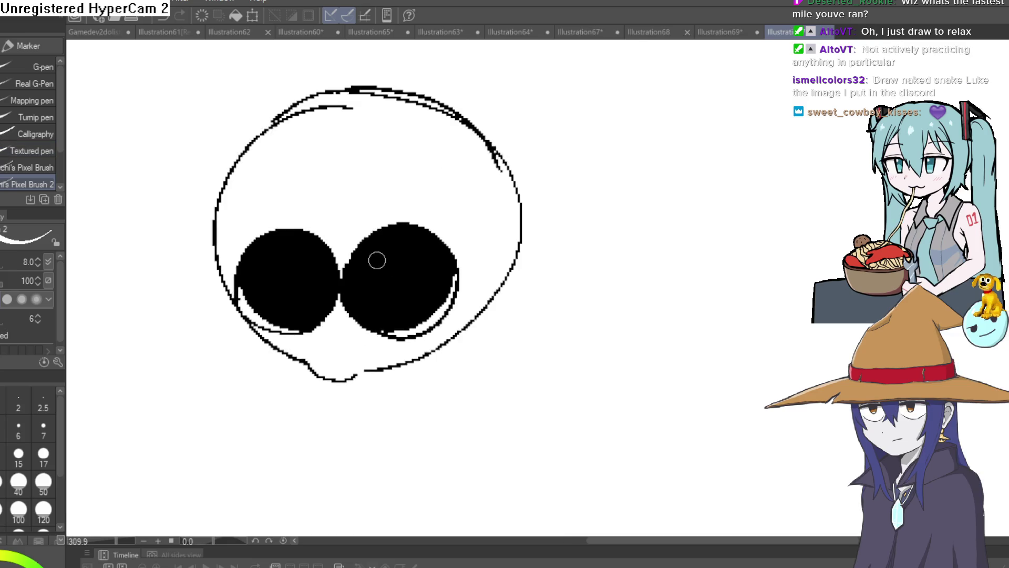
pyautogui.moveTo(376, 259); pyautogui.dragTo(386, 256)
pyautogui.moveTo(417, 294); pyautogui.dragTo(418, 268)
pyautogui.press('e')
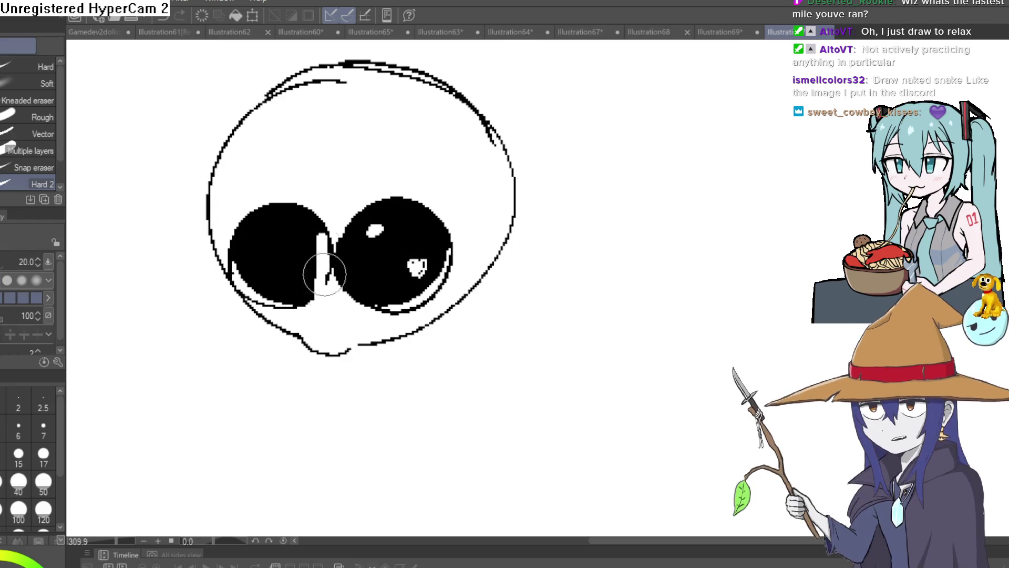
pyautogui.moveTo(313, 203)
pyautogui.mouseDown()
pyautogui.moveTo(315, 283)
pyautogui.moveTo(326, 225)
pyautogui.moveTo(307, 299)
pyautogui.moveTo(287, 307)
pyautogui.moveTo(242, 280)
pyautogui.moveTo(231, 252)
pyautogui.moveTo(270, 214)
pyautogui.moveTo(306, 228)
pyautogui.moveTo(307, 299)
pyautogui.moveTo(252, 300)
pyautogui.moveTo(234, 226)
pyautogui.moveTo(275, 180)
pyautogui.moveTo(261, 227)
pyautogui.moveTo(266, 191)
pyautogui.moveTo(300, 203)
pyautogui.moveTo(286, 248)
pyautogui.moveTo(362, 108)
pyautogui.moveTo(277, 94)
pyautogui.moveTo(322, 81)
pyautogui.moveTo(428, 96)
pyautogui.moveTo(401, 79)
pyautogui.moveTo(501, 126)
pyautogui.mouseUp()
pyautogui.hotkey('ctrl', 'z')
pyautogui.hotkey('ctrl', 'z')
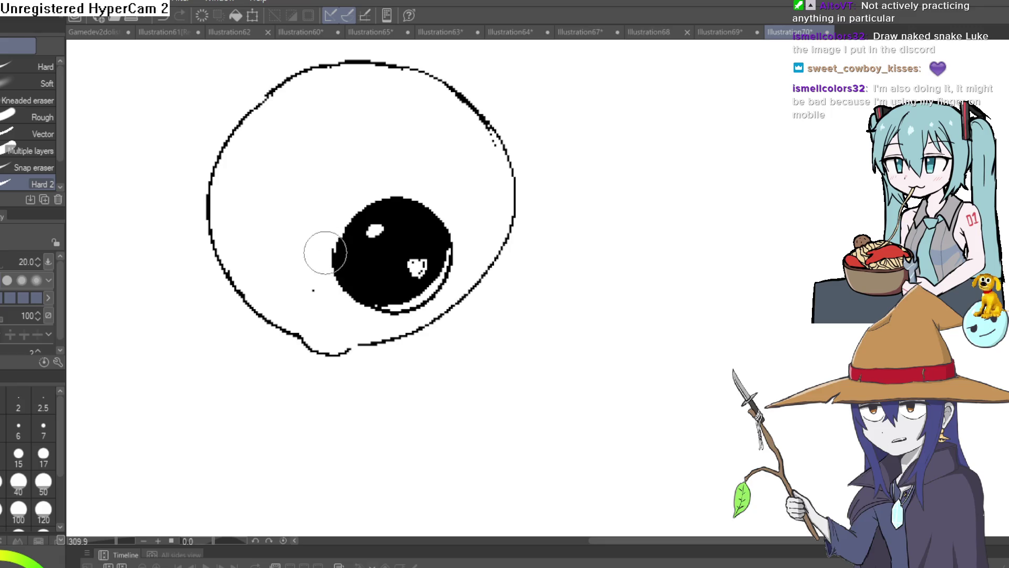
# - Round out the pupil's upper-left edge in black and zoom in on the eye
pyautogui.moveTo(326, 282); pyautogui.dragTo(316, 298)
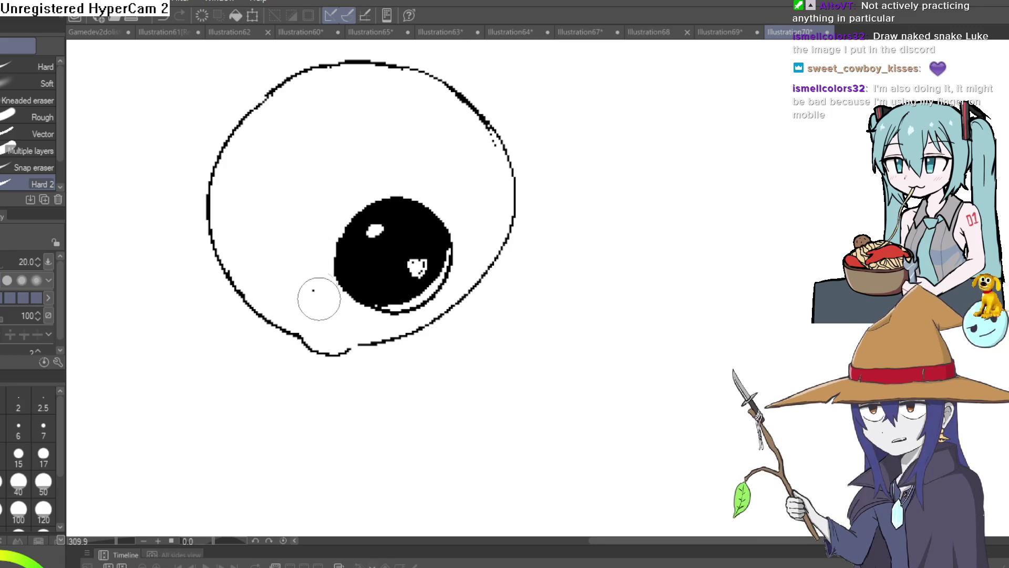
pyautogui.press('p')
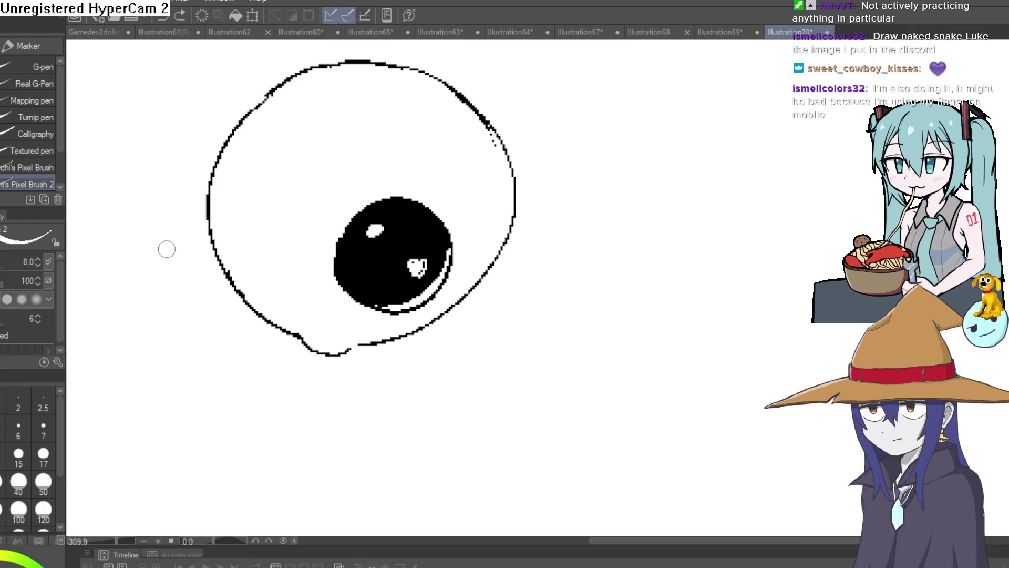
pyautogui.click(378, 220)
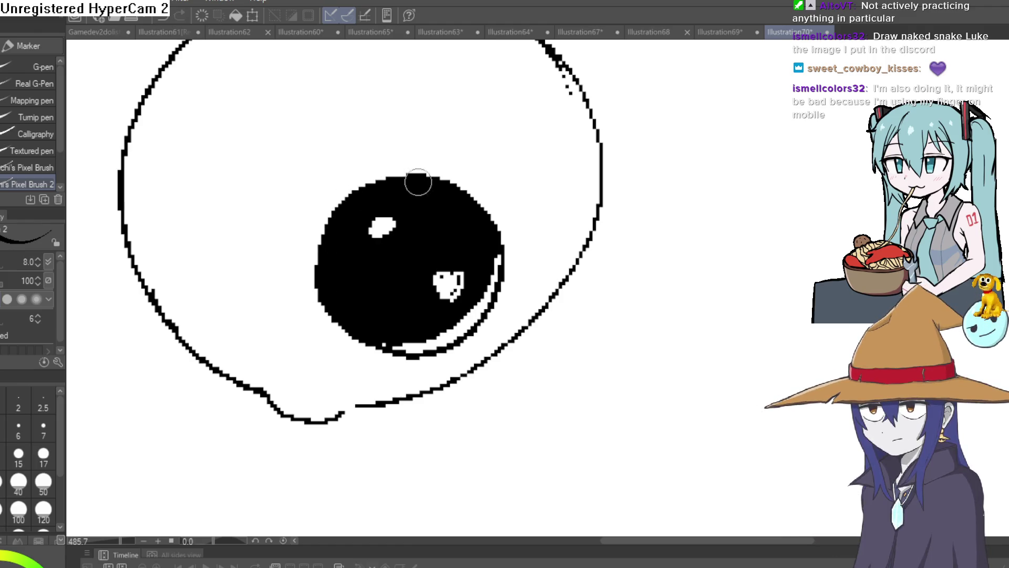
pyautogui.moveTo(456, 219)
pyautogui.mouseDown()
pyautogui.moveTo(543, 258)
pyautogui.moveTo(488, 251)
pyautogui.mouseUp()
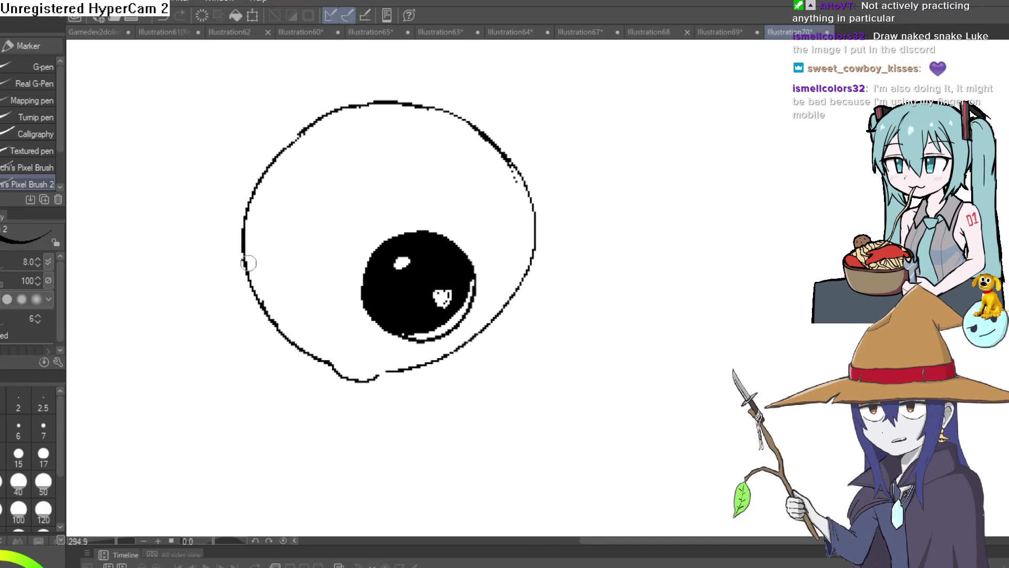
pyautogui.moveTo(245, 260); pyautogui.dragTo(447, 281)
pyautogui.hotkey('ctrl', 'z')
# - Erase the pupil's top for a half-closed eyelid look, then switch back to the pen
pyautogui.moveTo(261, 246); pyautogui.dragTo(529, 256)
pyautogui.hotkey('ctrl', 'z')
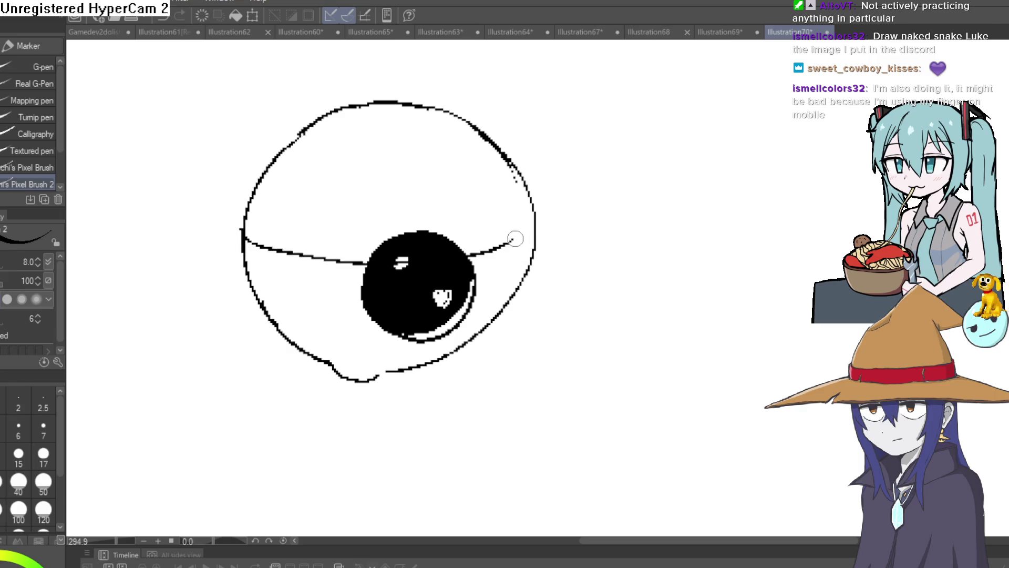
pyautogui.press('e')
pyautogui.moveTo(460, 239)
pyautogui.mouseDown()
pyautogui.moveTo(395, 250)
pyautogui.moveTo(436, 233)
pyautogui.moveTo(453, 248)
pyautogui.moveTo(392, 253)
pyautogui.mouseUp()
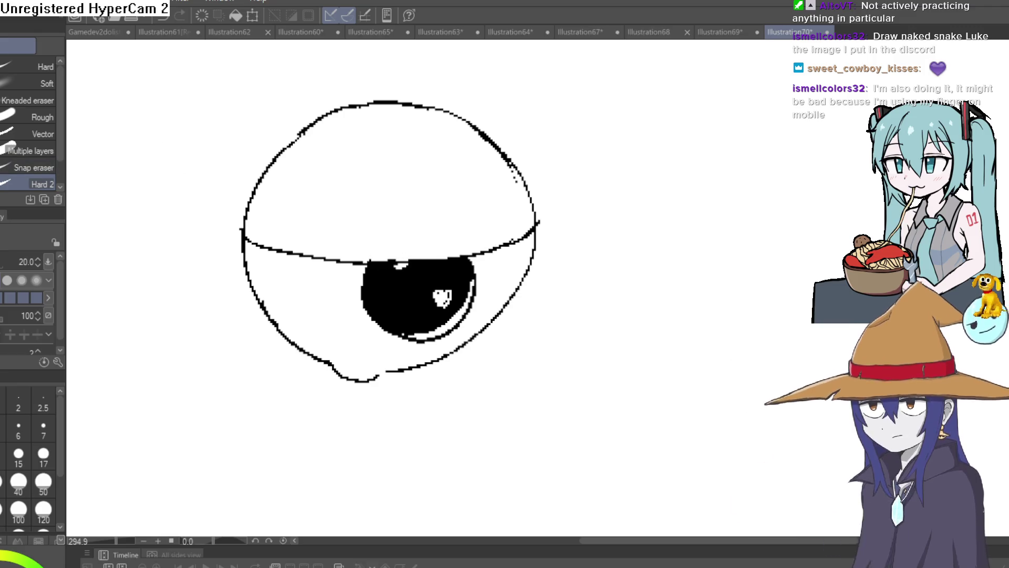
pyautogui.press('p')
pyautogui.scroll(2, 372, 240)
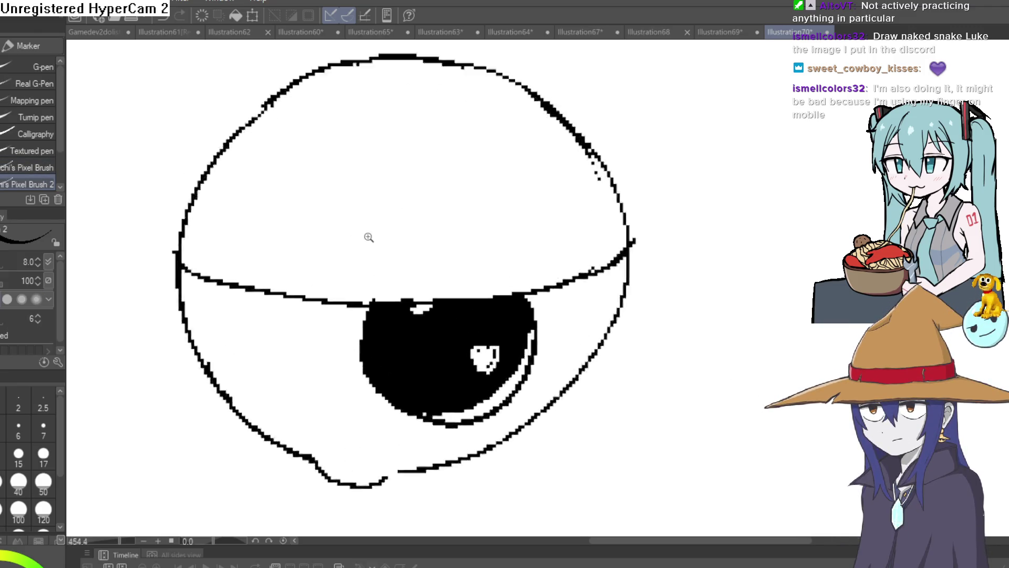
pyautogui.scroll(1, 368, 238)
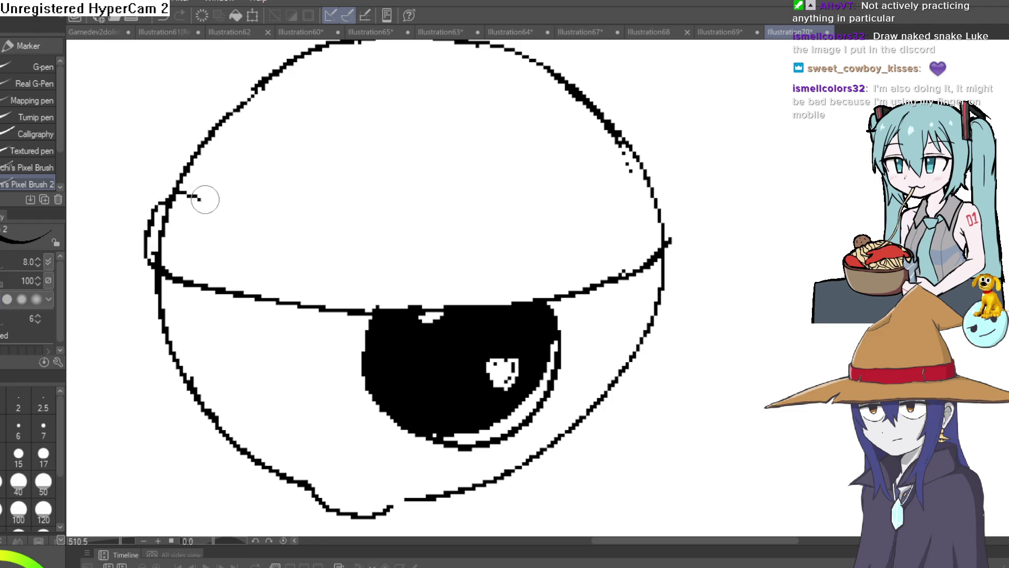
# - Draw the headband line across the head and a sprout above the pupil, then paint over the heart highlight
pyautogui.moveTo(172, 175)
pyautogui.mouseDown()
pyautogui.moveTo(192, 153)
pyautogui.moveTo(241, 172)
pyautogui.moveTo(507, 197)
pyautogui.moveTo(611, 161)
pyautogui.moveTo(604, 158)
pyautogui.moveTo(625, 135)
pyautogui.mouseUp()
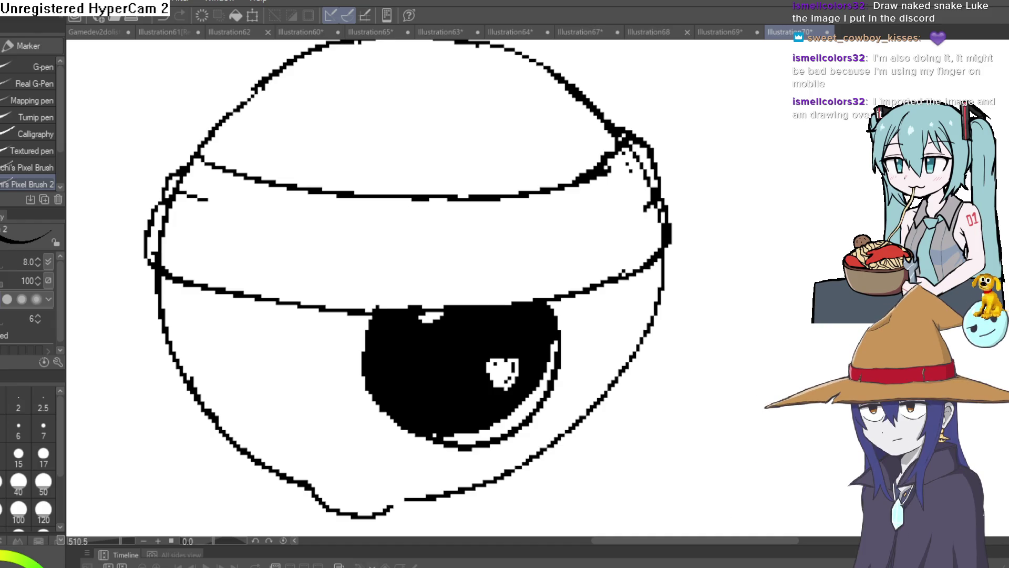
pyautogui.moveTo(376, 277)
pyautogui.mouseDown()
pyautogui.moveTo(435, 317)
pyautogui.moveTo(469, 305)
pyautogui.mouseUp()
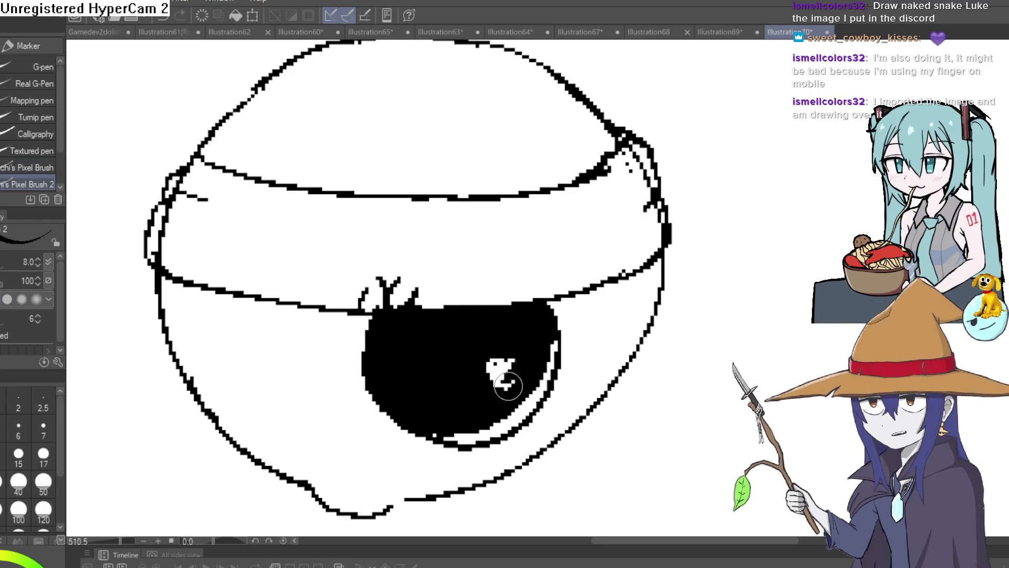
pyautogui.moveTo(507, 379)
pyautogui.mouseDown()
pyautogui.moveTo(488, 385)
pyautogui.moveTo(493, 354)
pyautogui.moveTo(513, 376)
pyautogui.mouseUp()
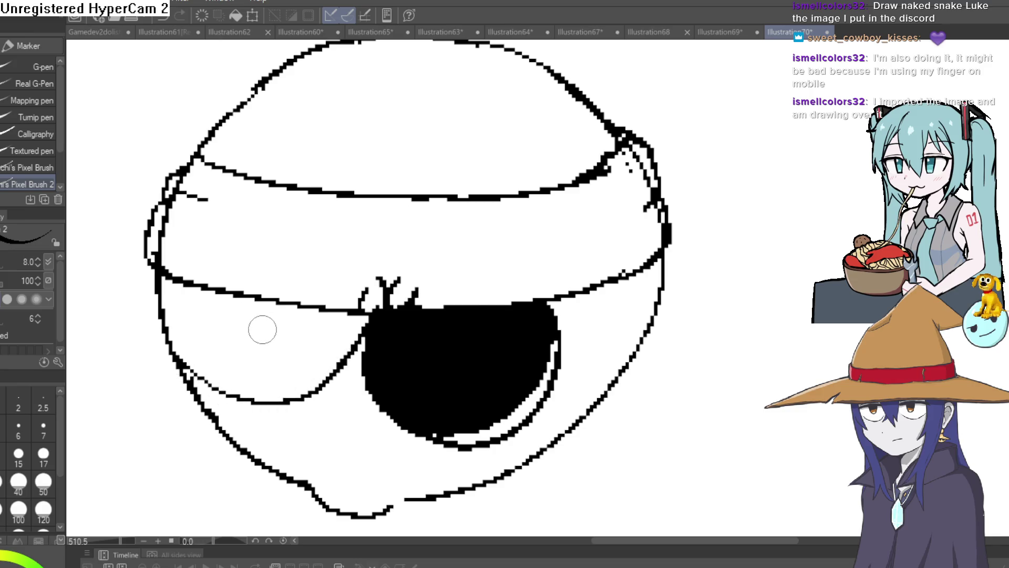
# - Try filling the left lens shape with black, then undo the fill
pyautogui.press('g')
pyautogui.click(267, 349)
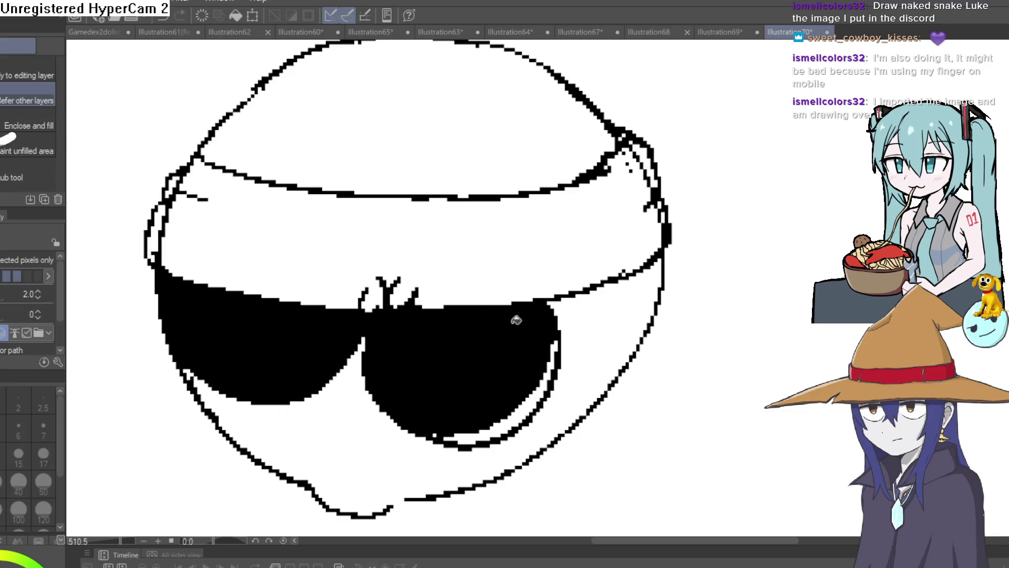
pyautogui.hotkey('ctrl', 'z')
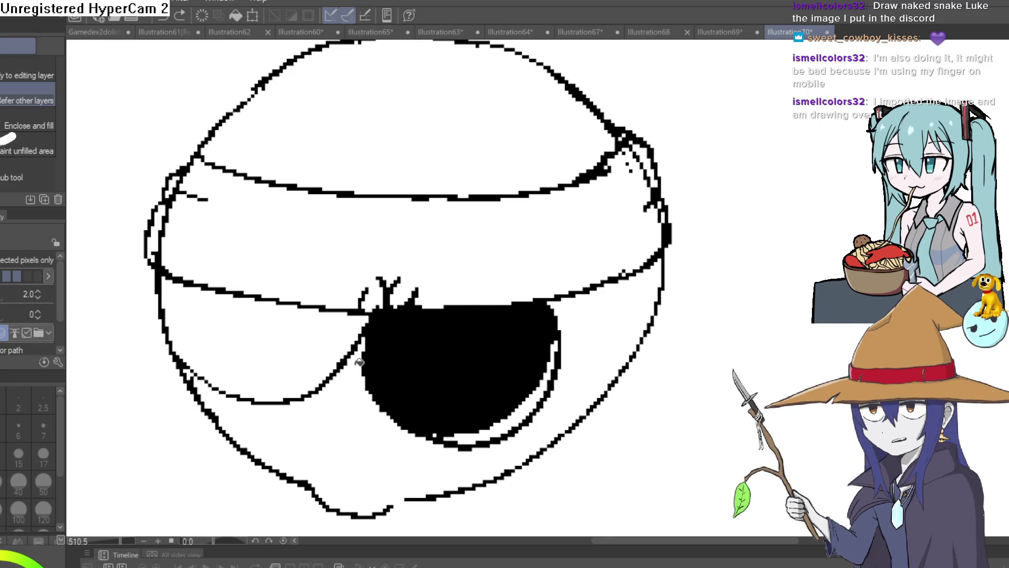
pyautogui.scroll(-2, 468, 254)
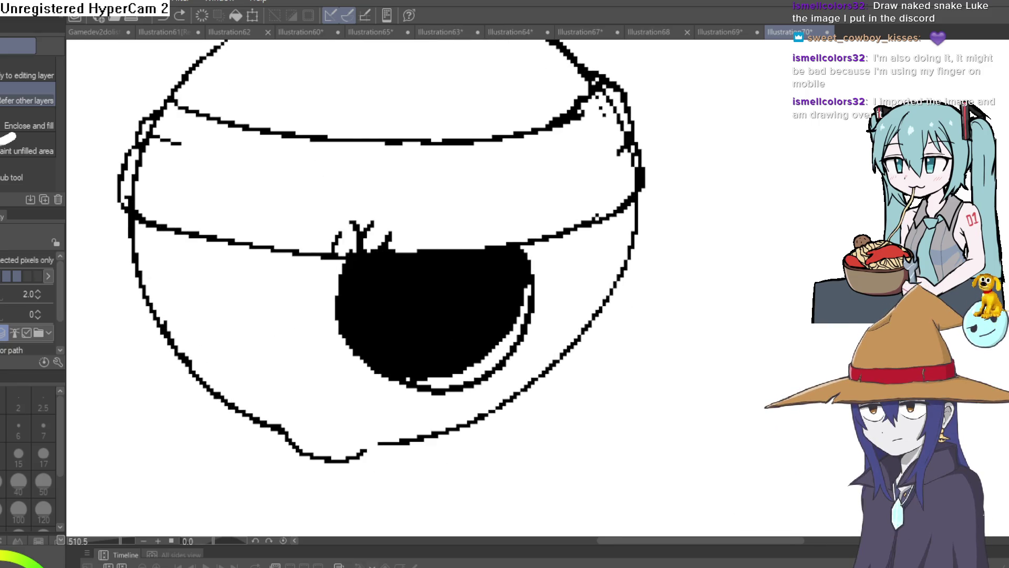
# - Lasso-select the black eye and its fold, delete them, and clear the selection
pyautogui.press('p')
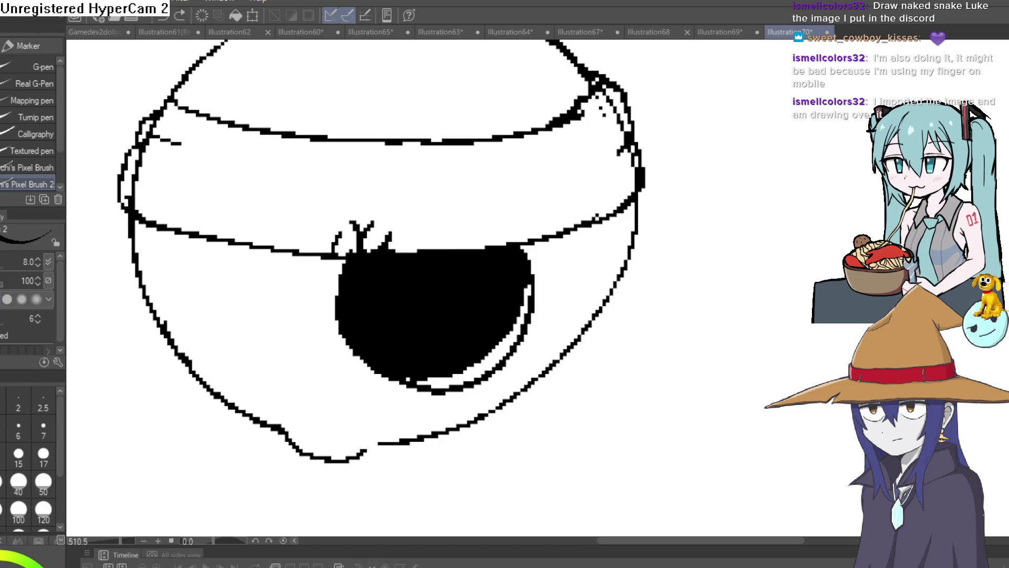
pyautogui.press('m')
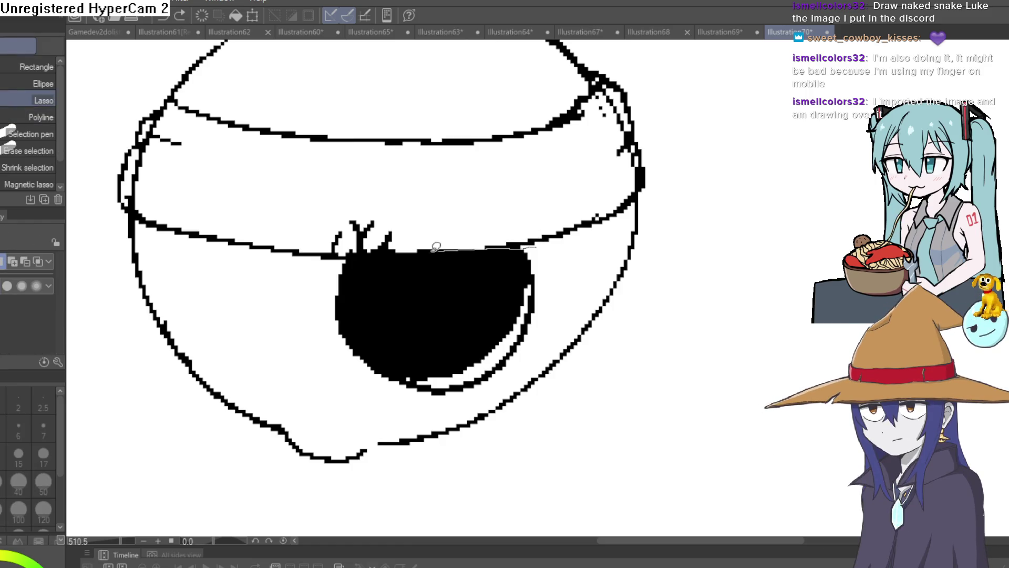
pyautogui.moveTo(435, 247)
pyautogui.mouseDown()
pyautogui.moveTo(326, 266)
pyautogui.moveTo(449, 410)
pyautogui.moveTo(546, 247)
pyautogui.mouseUp()
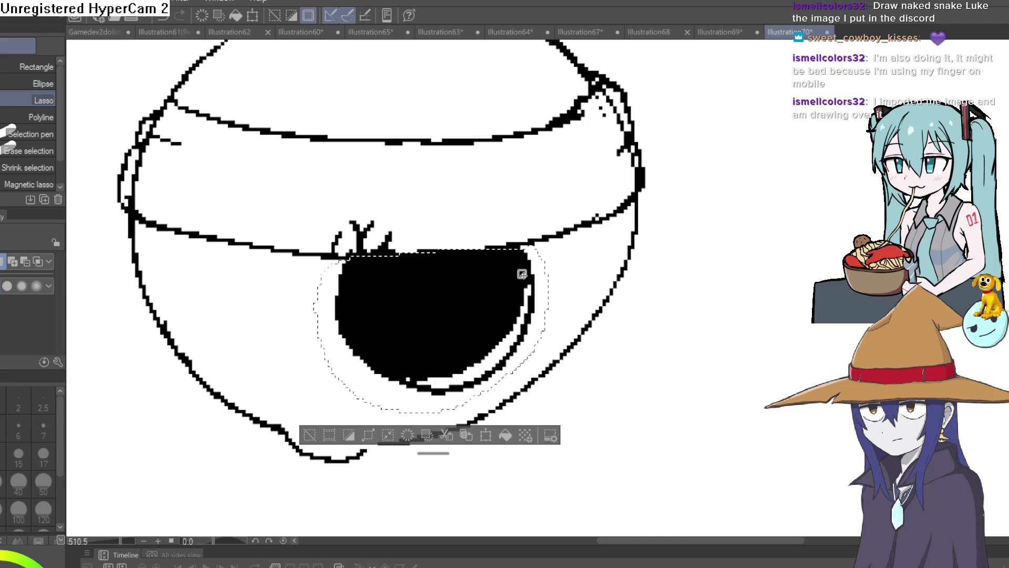
pyautogui.press('Delete')
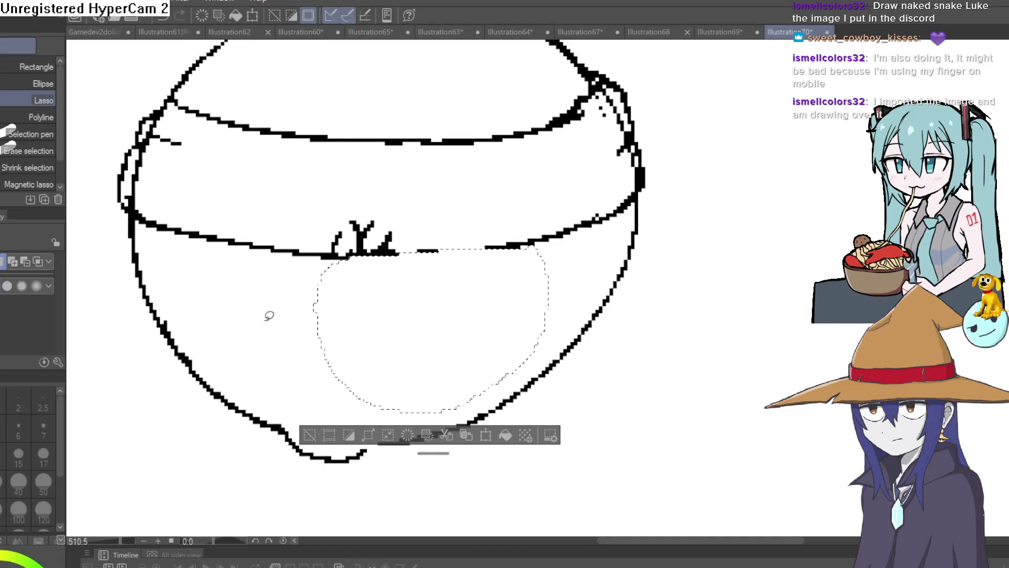
pyautogui.hotkey('ctrl', 'd')
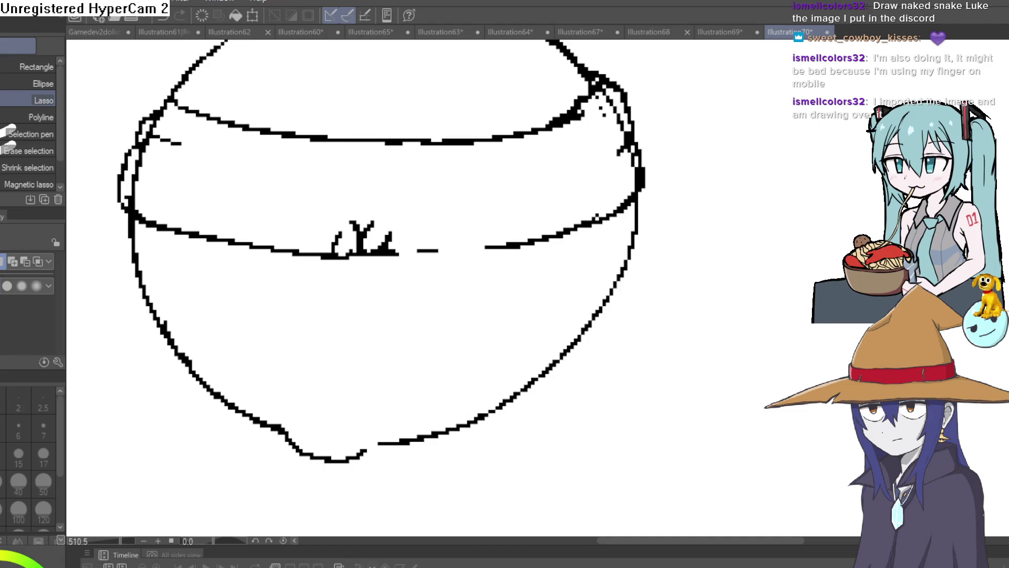
# - Redraw the lower-right head outline and erase stray marks near the bottom line
pyautogui.press('p')
pyautogui.moveTo(584, 284)
pyautogui.mouseDown()
pyautogui.moveTo(576, 295)
pyautogui.moveTo(541, 288)
pyautogui.moveTo(560, 197)
pyautogui.mouseUp()
pyautogui.moveTo(549, 276)
pyautogui.mouseDown()
pyautogui.moveTo(387, 421)
pyautogui.moveTo(387, 401)
pyautogui.mouseUp()
pyautogui.press('e')
pyautogui.moveTo(327, 424)
pyautogui.mouseDown()
pyautogui.moveTo(445, 376)
pyautogui.moveTo(541, 237)
pyautogui.moveTo(548, 124)
pyautogui.moveTo(525, 74)
pyautogui.moveTo(545, 94)
pyautogui.moveTo(555, 139)
pyautogui.mouseUp()
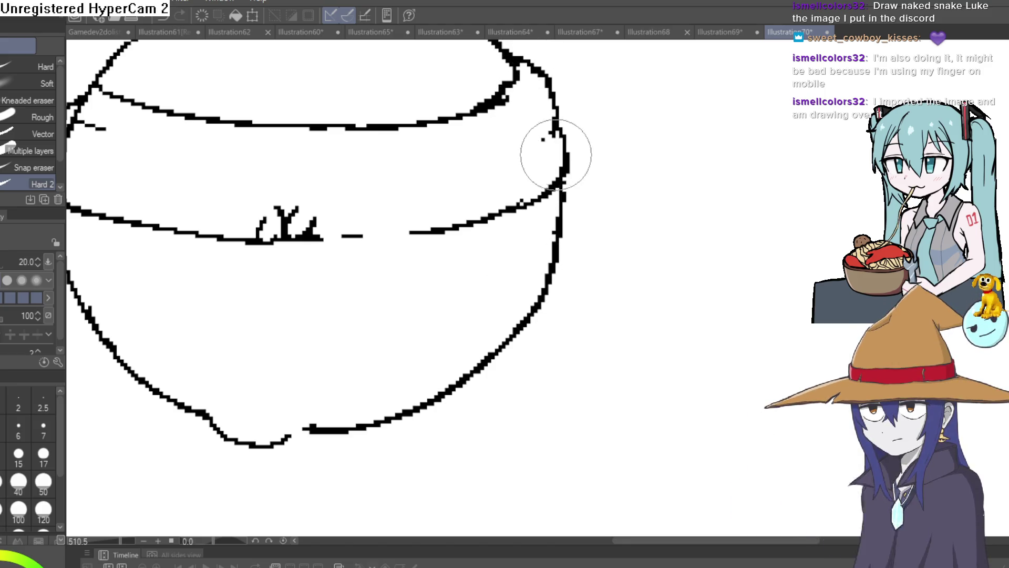
# - Erase the sprout marks and a stray headband line piece, then tilt the canvas
pyautogui.scroll(-3, 592, 207)
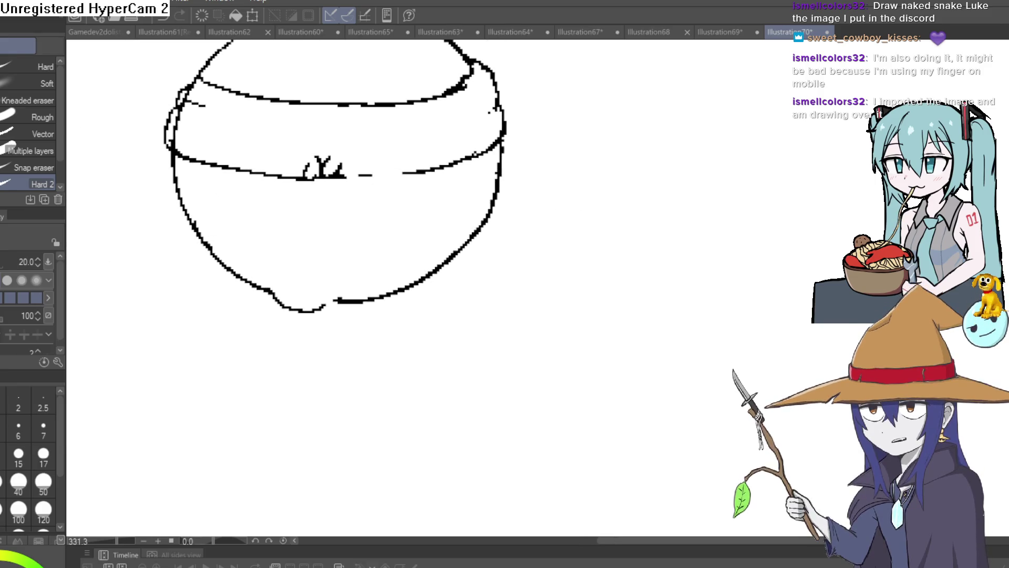
pyautogui.press('p')
pyautogui.moveTo(547, 205)
pyautogui.mouseDown()
pyautogui.moveTo(515, 240)
pyautogui.moveTo(513, 225)
pyautogui.moveTo(544, 203)
pyautogui.mouseUp()
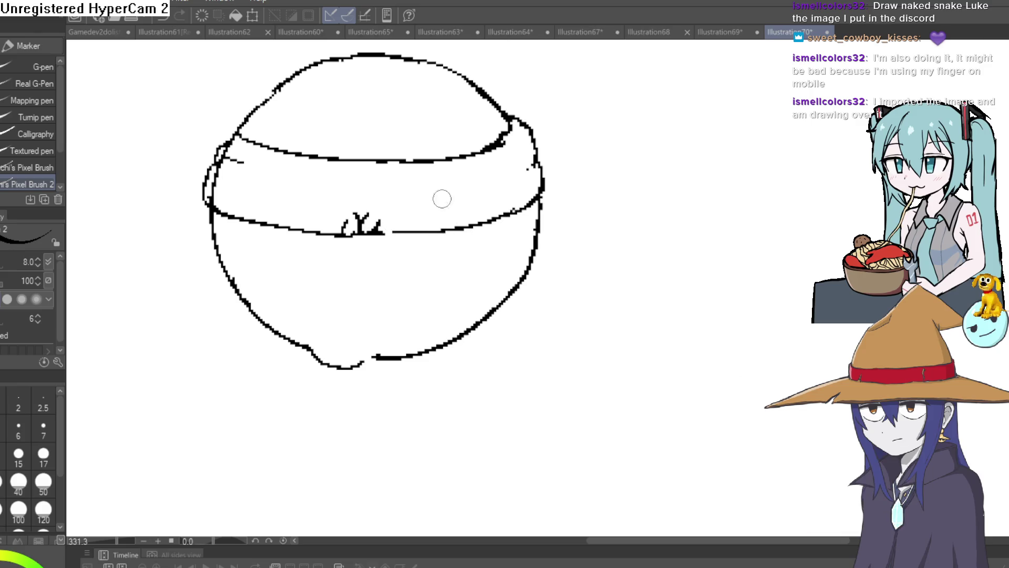
pyautogui.press('e')
pyautogui.moveTo(356, 225); pyautogui.dragTo(376, 212)
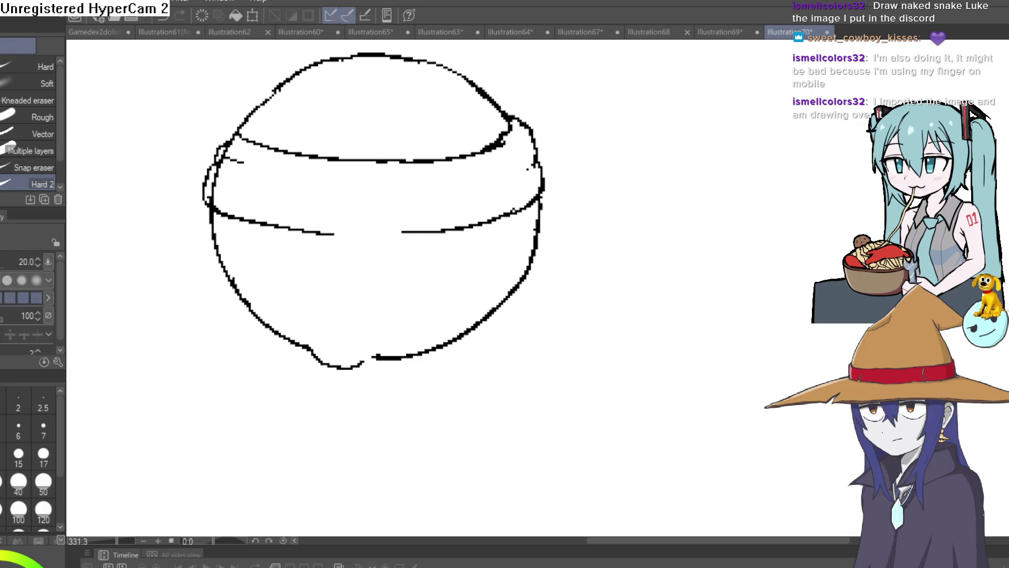
pyautogui.press('p')
pyautogui.moveTo(446, 289); pyautogui.dragTo(383, 370)
# - Close the band's lower-line gap and rework the ball's right and bottom outline
pyautogui.moveTo(368, 433); pyautogui.dragTo(416, 377)
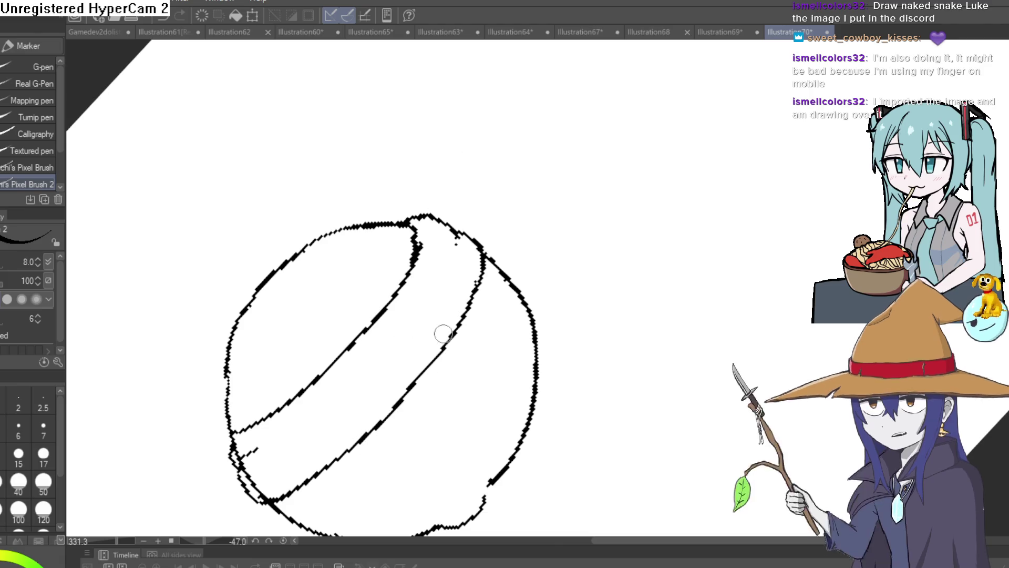
pyautogui.moveTo(442, 334)
pyautogui.mouseDown()
pyautogui.moveTo(594, 322)
pyautogui.moveTo(657, 253)
pyautogui.moveTo(559, 176)
pyautogui.moveTo(354, 238)
pyautogui.moveTo(552, 92)
pyautogui.moveTo(692, 189)
pyautogui.moveTo(681, 176)
pyautogui.moveTo(728, 89)
pyautogui.mouseUp()
pyautogui.moveTo(660, 126)
pyautogui.mouseDown()
pyautogui.moveTo(614, 252)
pyautogui.moveTo(468, 363)
pyautogui.mouseUp()
pyautogui.press('e')
pyautogui.moveTo(400, 370)
pyautogui.mouseDown()
pyautogui.moveTo(332, 378)
pyautogui.moveTo(310, 363)
pyautogui.mouseUp()
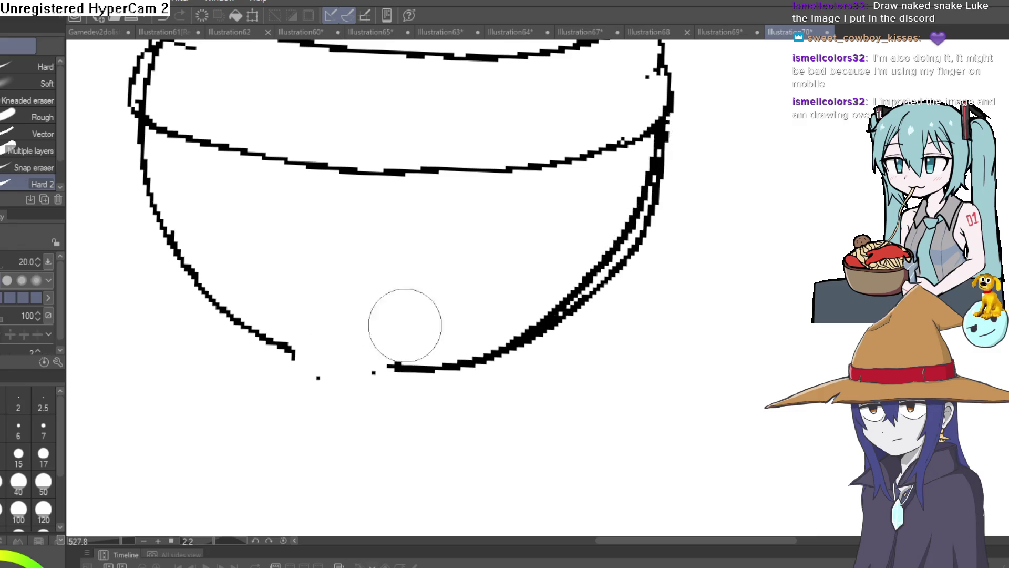
pyautogui.moveTo(674, 126)
pyautogui.mouseDown()
pyautogui.moveTo(597, 305)
pyautogui.moveTo(394, 390)
pyautogui.moveTo(495, 337)
pyautogui.moveTo(638, 200)
pyautogui.moveTo(687, 169)
pyautogui.moveTo(675, 139)
pyautogui.moveTo(648, 203)
pyautogui.mouseUp()
# - Redraw the ball's right outline, erase its doubled lower-right stroke, and set eraser size 25
pyautogui.press('p')
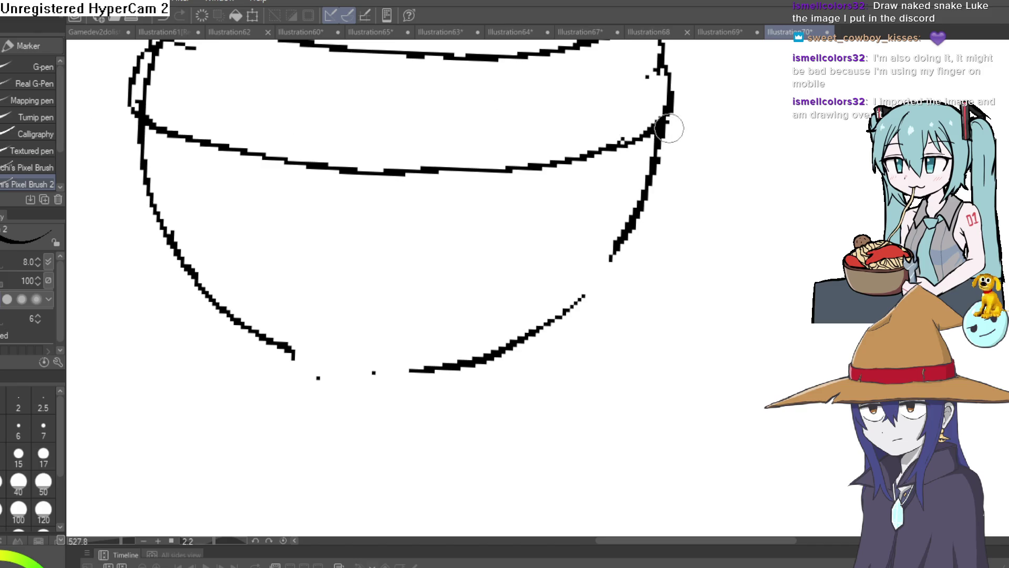
pyautogui.moveTo(660, 132)
pyautogui.mouseDown()
pyautogui.moveTo(638, 221)
pyautogui.moveTo(486, 364)
pyautogui.moveTo(282, 339)
pyautogui.mouseUp()
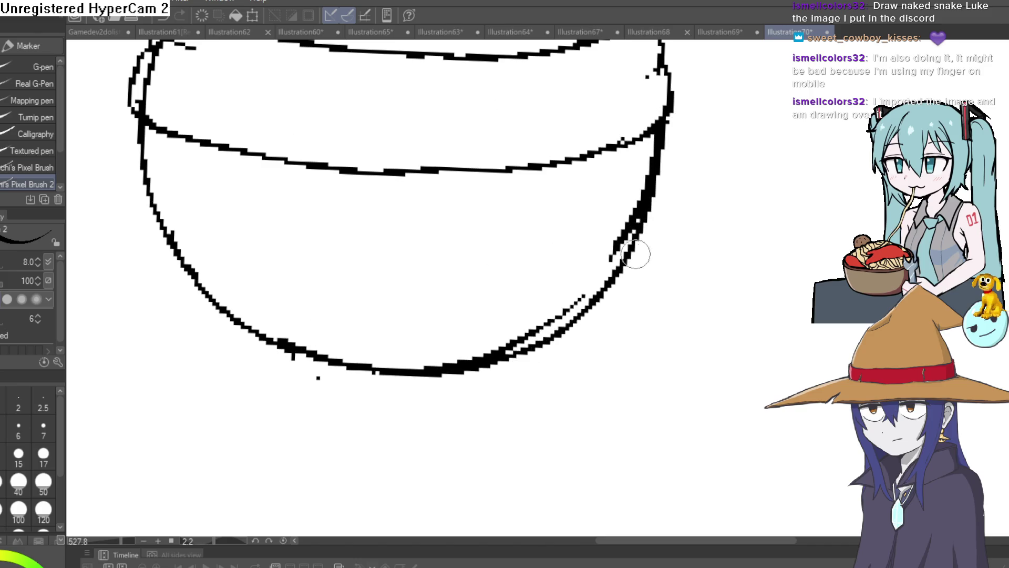
pyautogui.press('e')
pyautogui.moveTo(635, 254)
pyautogui.mouseDown()
pyautogui.moveTo(617, 235)
pyautogui.moveTo(626, 198)
pyautogui.moveTo(542, 316)
pyautogui.moveTo(465, 355)
pyautogui.mouseUp()
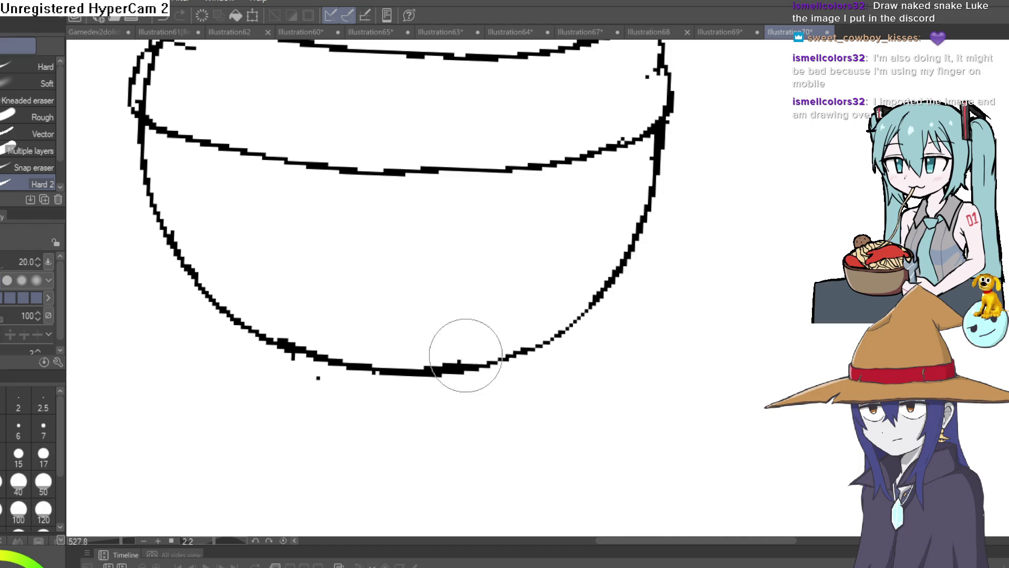
pyautogui.click(37, 258)
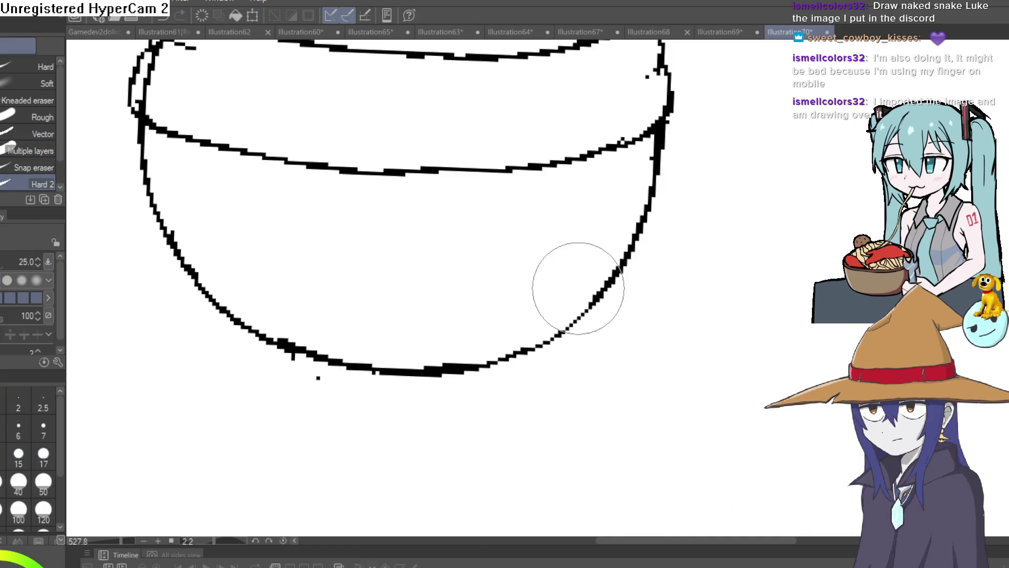
# - Ink the upper middle line bolder and thicken the ball's top and upper-left edges
pyautogui.press('p')
pyautogui.moveTo(599, 218); pyautogui.dragTo(567, 205)
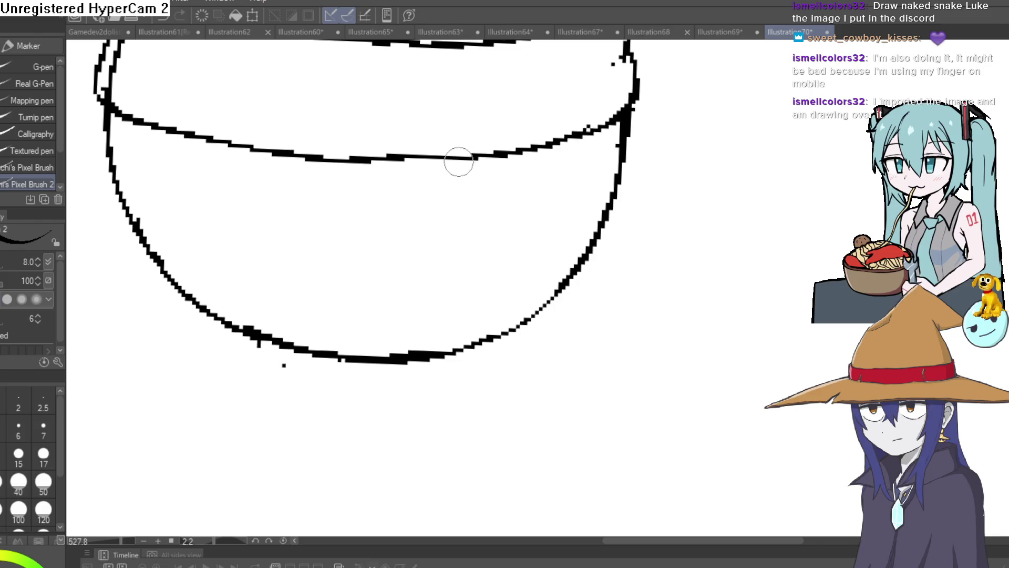
pyautogui.scroll(-3, 672, 145)
pyautogui.moveTo(673, 145)
pyautogui.mouseDown()
pyautogui.moveTo(545, 196)
pyautogui.moveTo(581, 162)
pyautogui.moveTo(553, 172)
pyautogui.moveTo(555, 193)
pyautogui.mouseUp()
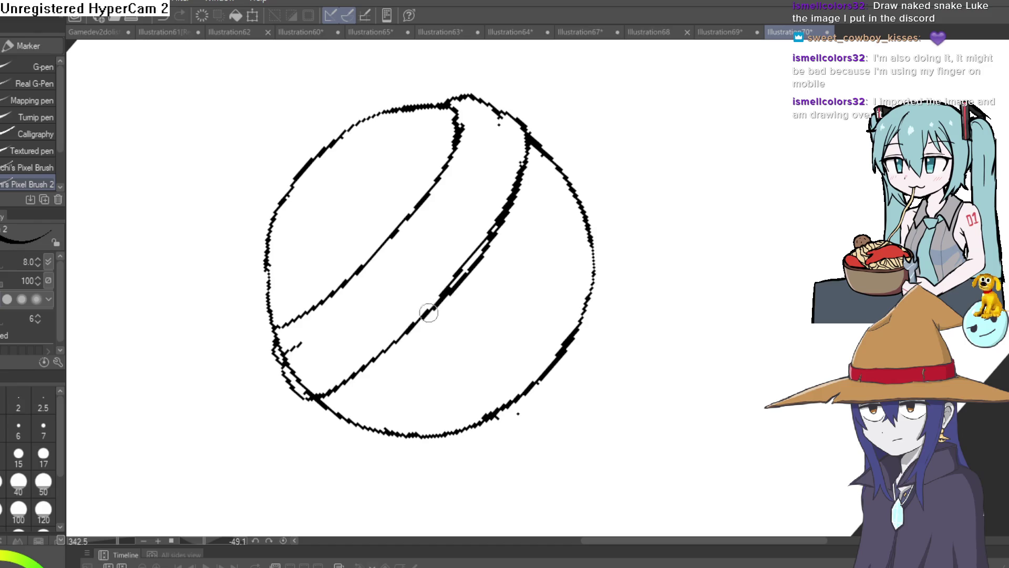
pyautogui.moveTo(465, 281)
pyautogui.mouseDown()
pyautogui.moveTo(663, 284)
pyautogui.moveTo(693, 254)
pyautogui.moveTo(615, 194)
pyautogui.moveTo(599, 205)
pyautogui.mouseUp()
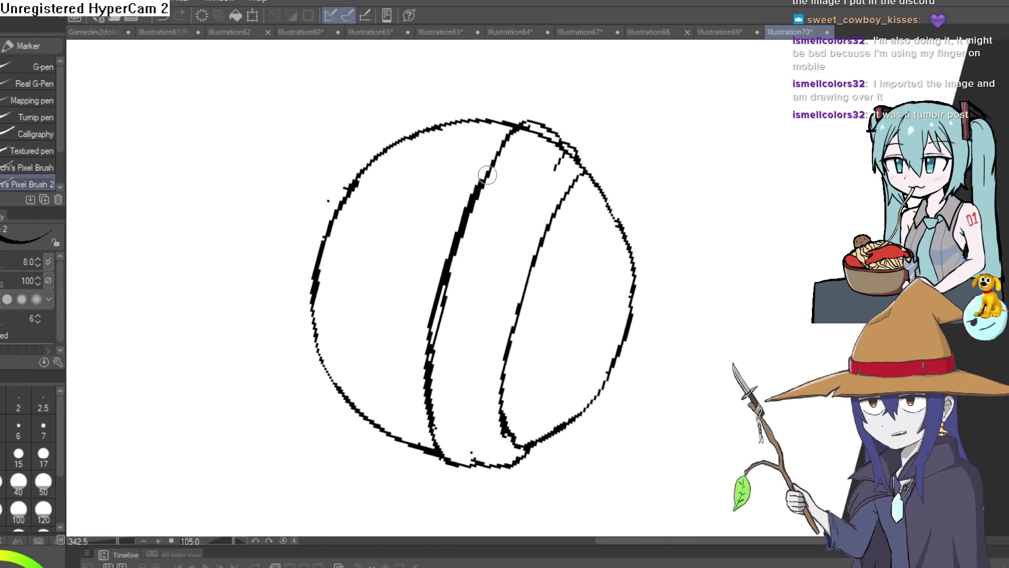
pyautogui.moveTo(506, 148); pyautogui.dragTo(486, 168)
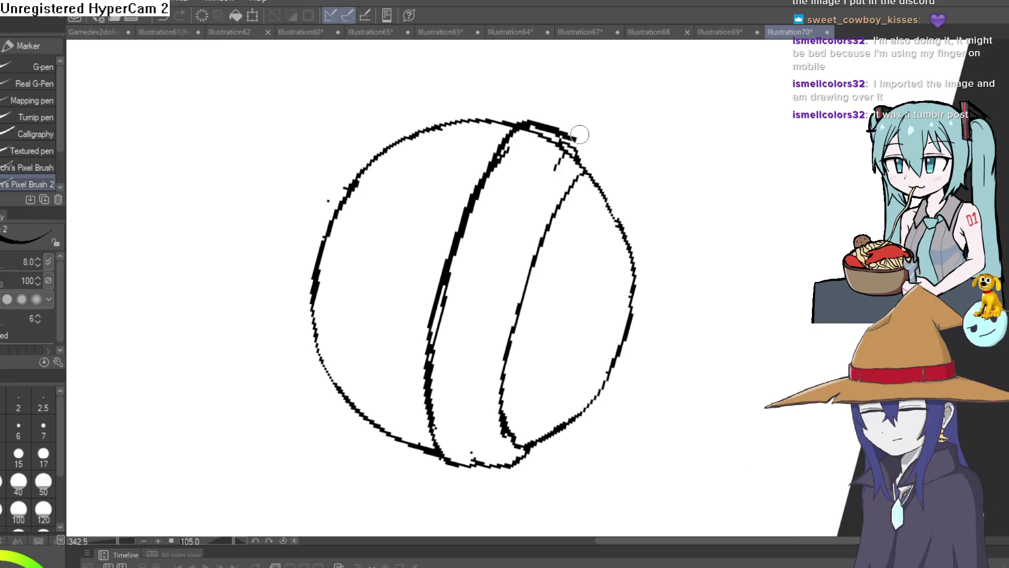
pyautogui.moveTo(523, 123); pyautogui.dragTo(577, 137)
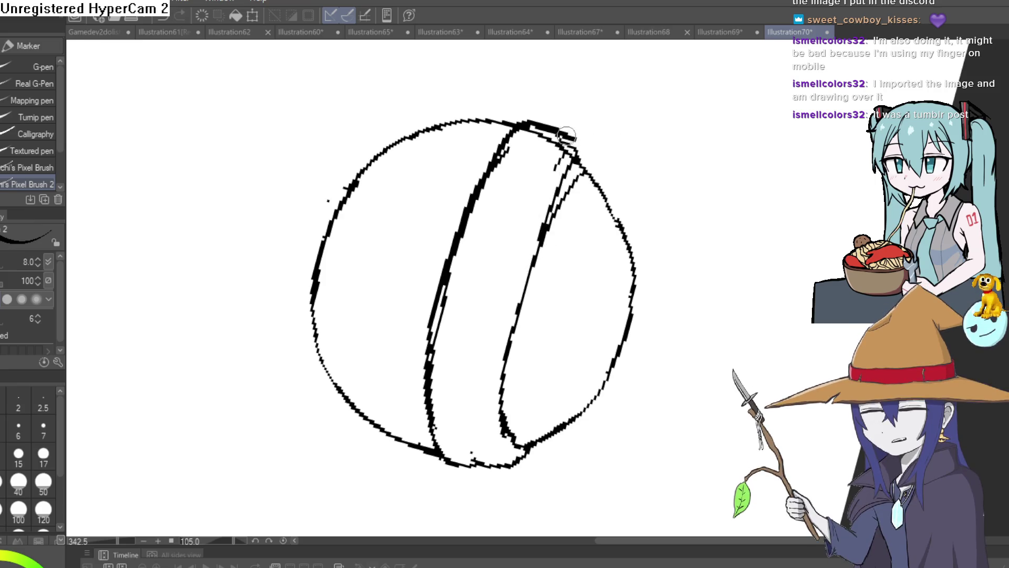
pyautogui.moveTo(599, 135)
pyautogui.mouseDown()
pyautogui.moveTo(359, 384)
pyautogui.moveTo(547, 282)
pyautogui.moveTo(508, 189)
pyautogui.moveTo(563, 174)
pyautogui.moveTo(511, 205)
pyautogui.mouseUp()
pyautogui.moveTo(446, 235)
pyautogui.mouseDown()
pyautogui.moveTo(477, 200)
pyautogui.moveTo(473, 221)
pyautogui.mouseUp()
# - Erase stray dashes inside the sphere's upper-left and thin its thick right outline
pyautogui.press('h')
pyautogui.press('e')
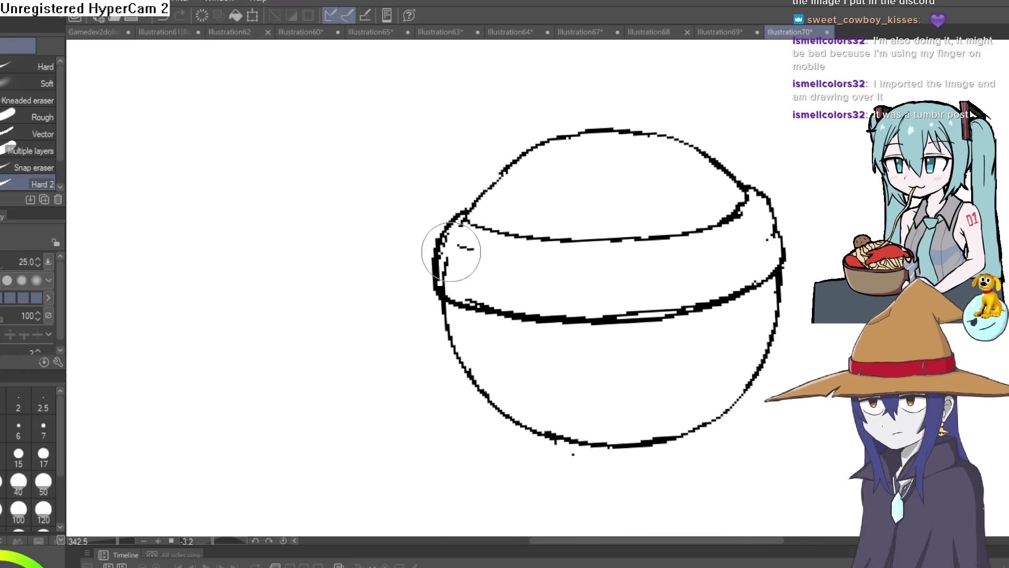
pyautogui.moveTo(450, 282); pyautogui.dragTo(466, 250)
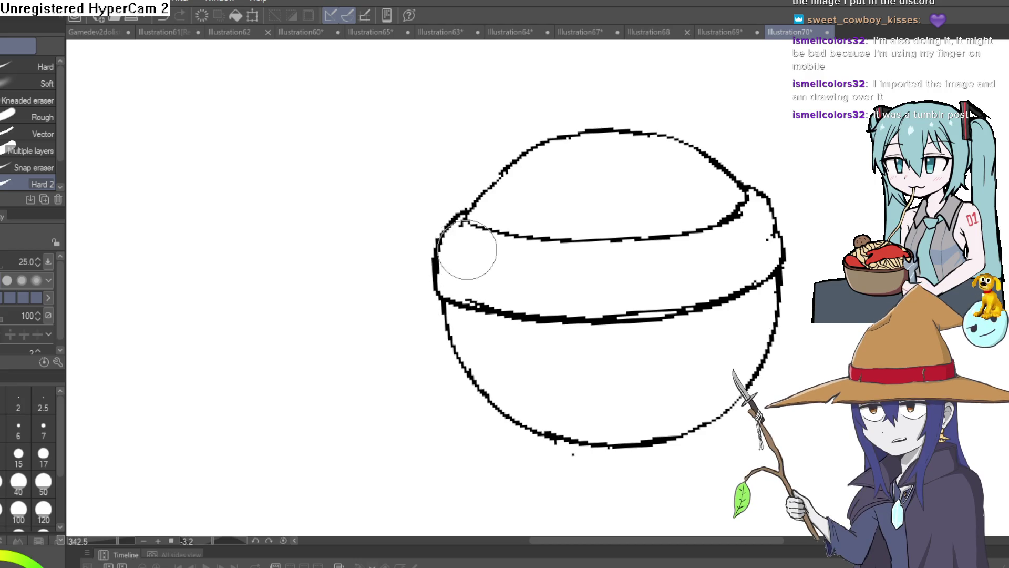
pyautogui.moveTo(751, 230); pyautogui.dragTo(618, 198)
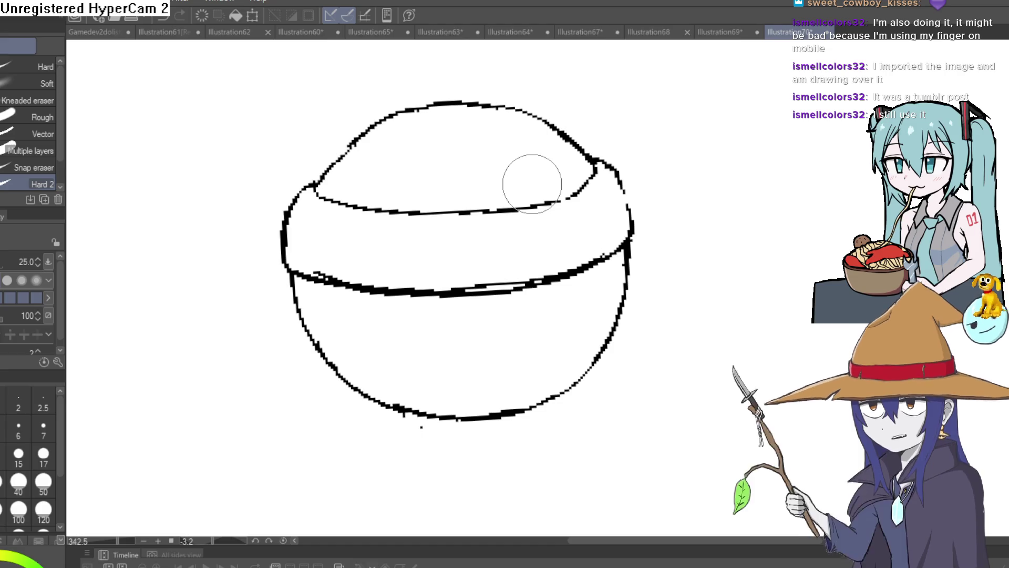
pyautogui.press('p')
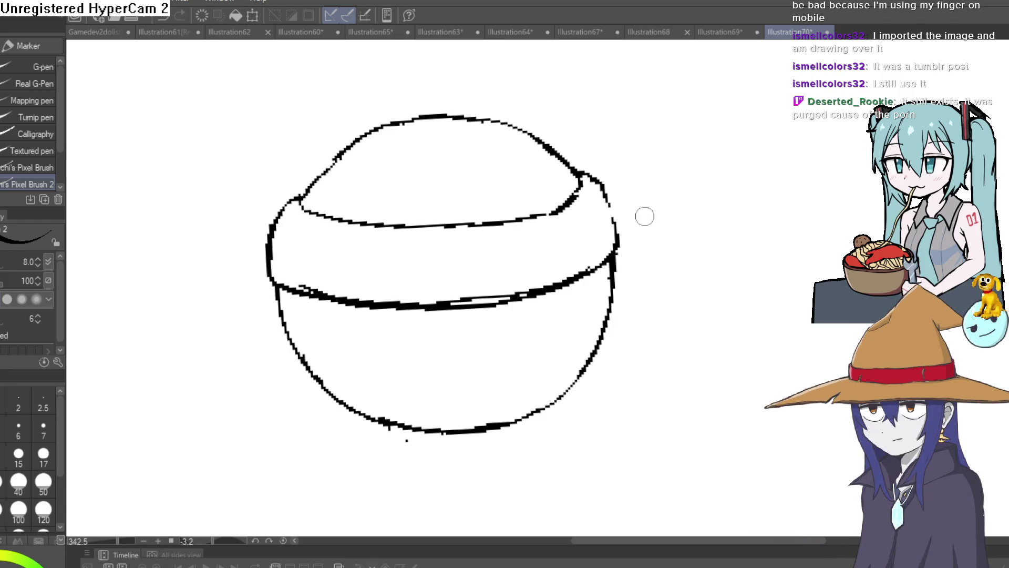
pyautogui.scroll(-3, 644, 216)
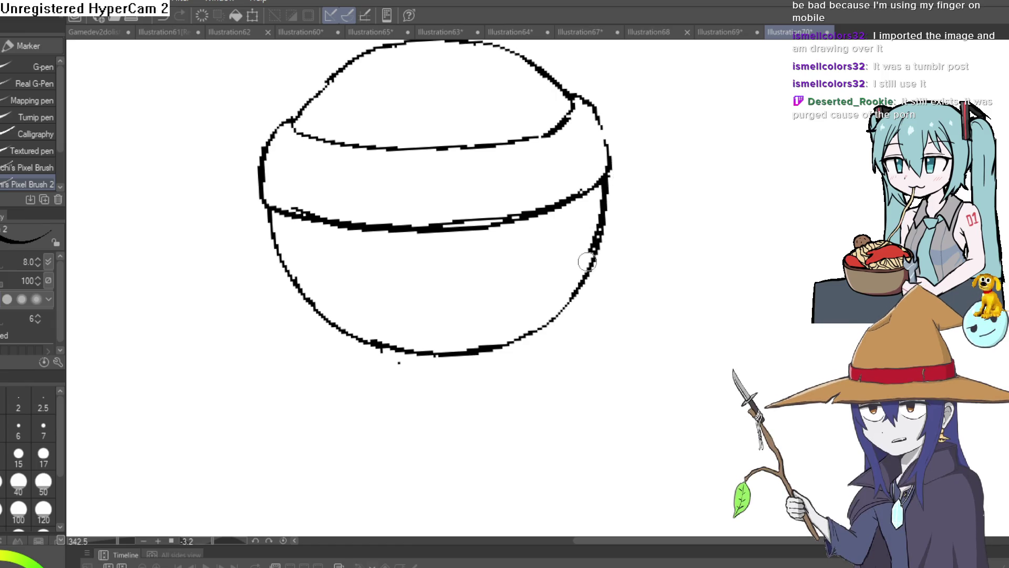
pyautogui.press('e')
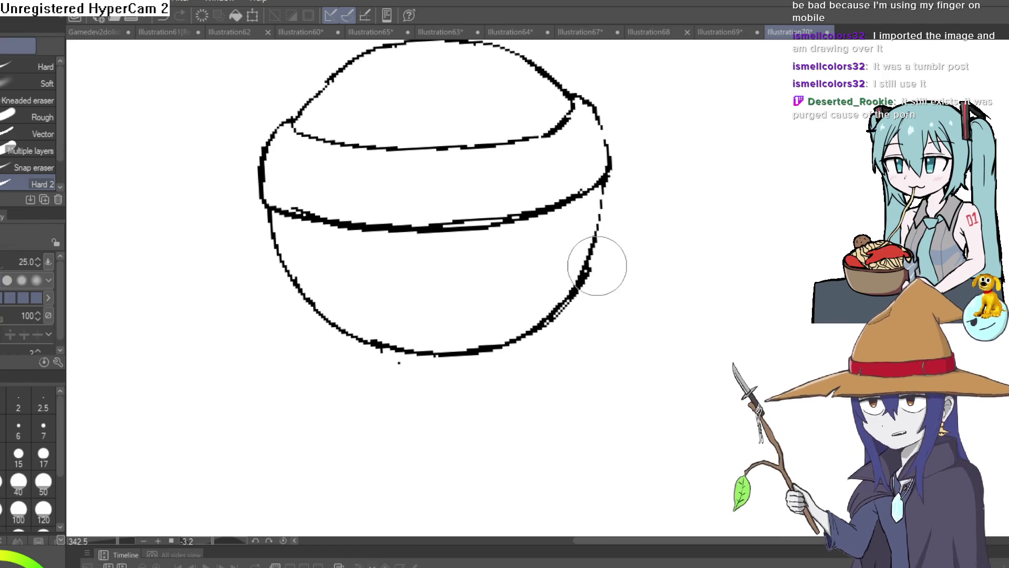
pyautogui.moveTo(602, 260)
pyautogui.mouseDown()
pyautogui.moveTo(541, 337)
pyautogui.moveTo(476, 311)
pyautogui.mouseUp()
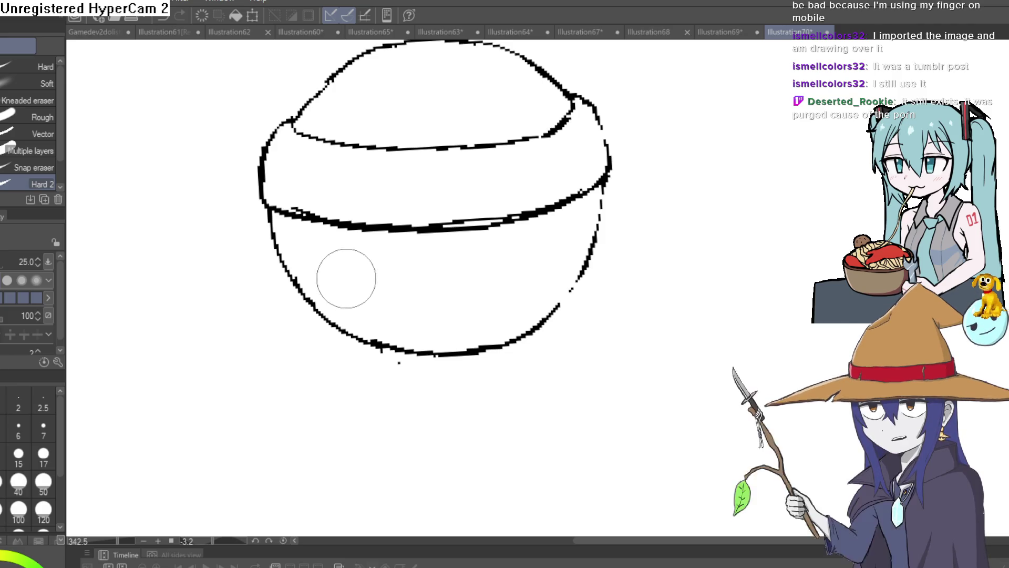
# - Draw an inner stroke along the oval eye's right edge and touch up its upper edge
pyautogui.press('p')
pyautogui.scroll(4, 471, 189)
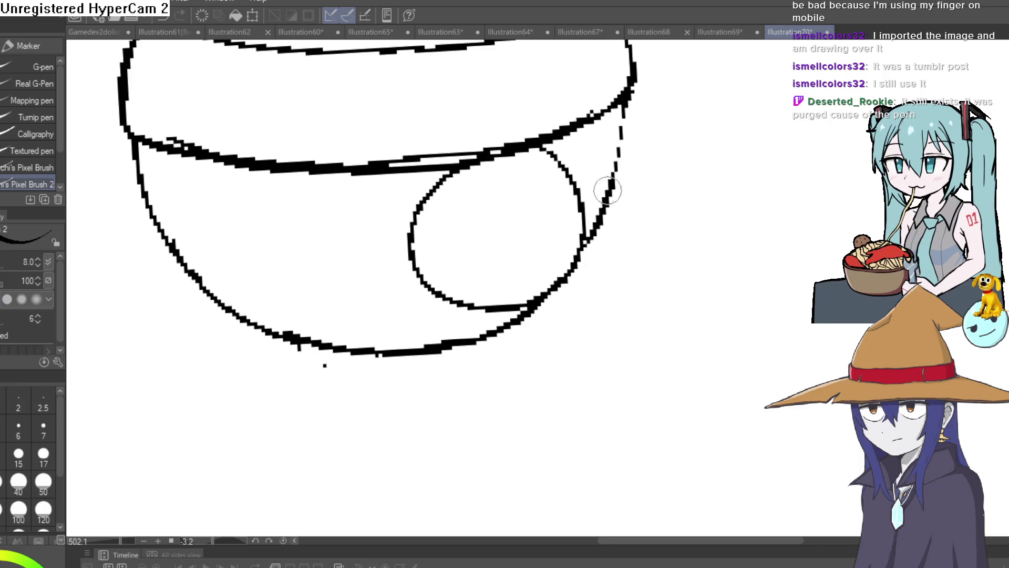
pyautogui.moveTo(577, 204)
pyautogui.mouseDown()
pyautogui.moveTo(512, 299)
pyautogui.moveTo(488, 311)
pyautogui.mouseUp()
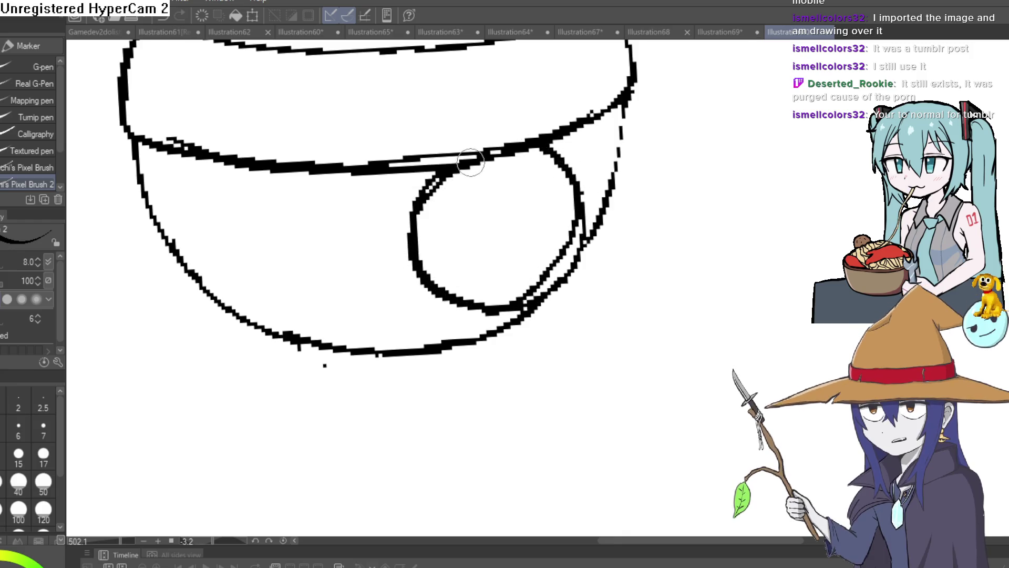
pyautogui.moveTo(468, 162); pyautogui.dragTo(459, 177)
pyautogui.press('e')
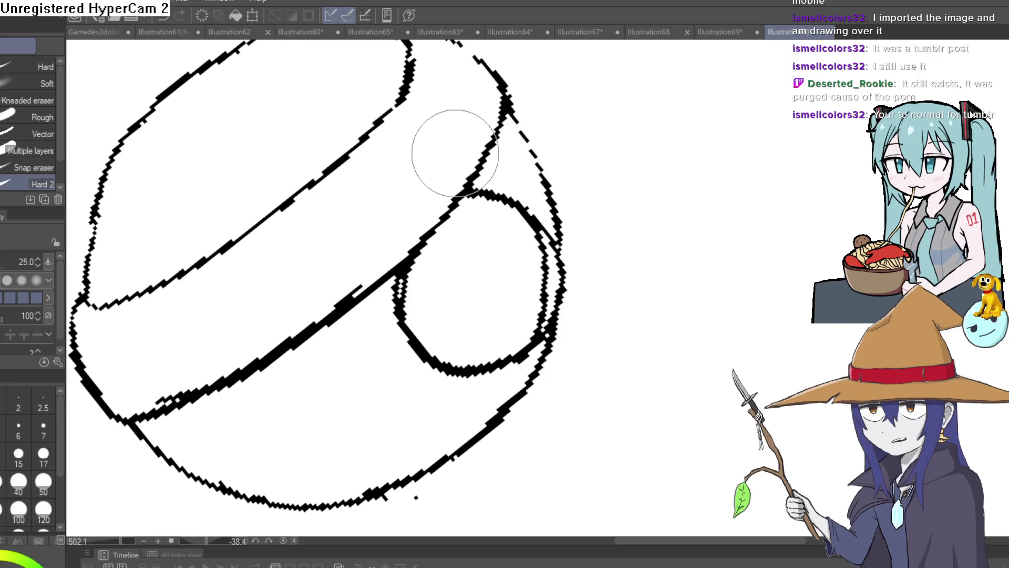
pyautogui.moveTo(518, 135)
pyautogui.mouseDown()
pyautogui.moveTo(622, 216)
pyautogui.moveTo(623, 292)
pyautogui.moveTo(633, 264)
pyautogui.moveTo(561, 226)
pyautogui.moveTo(518, 283)
pyautogui.mouseUp()
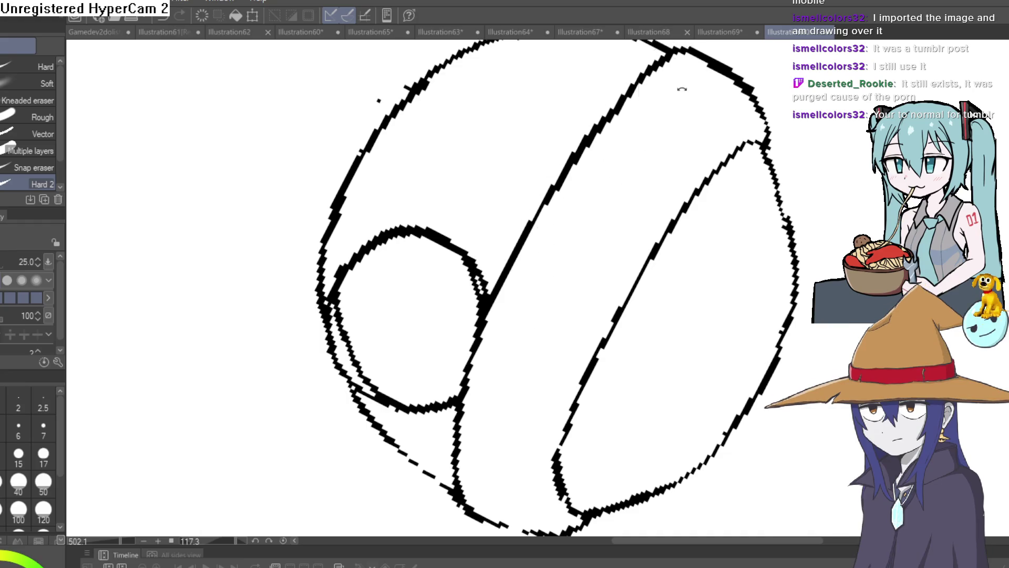
pyautogui.scroll(-5, 388, 367)
pyautogui.moveTo(702, 257)
pyautogui.mouseDown()
pyautogui.moveTo(706, 193)
pyautogui.moveTo(684, 257)
pyautogui.moveTo(699, 253)
pyautogui.moveTo(699, 237)
pyautogui.moveTo(478, 164)
pyautogui.mouseUp()
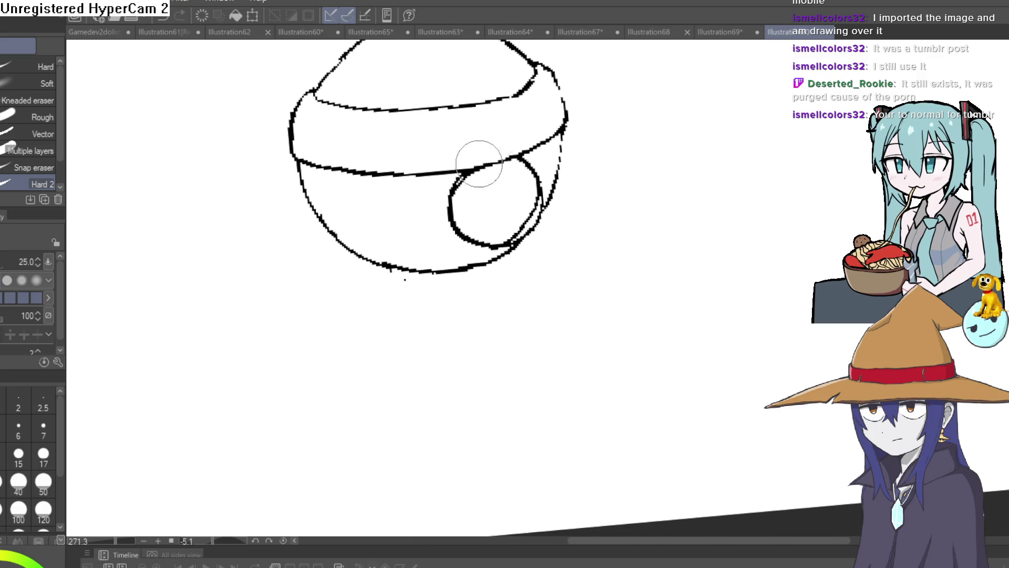
# - Fill the eye circle solid black
pyautogui.press('g')
pyautogui.click(502, 201)
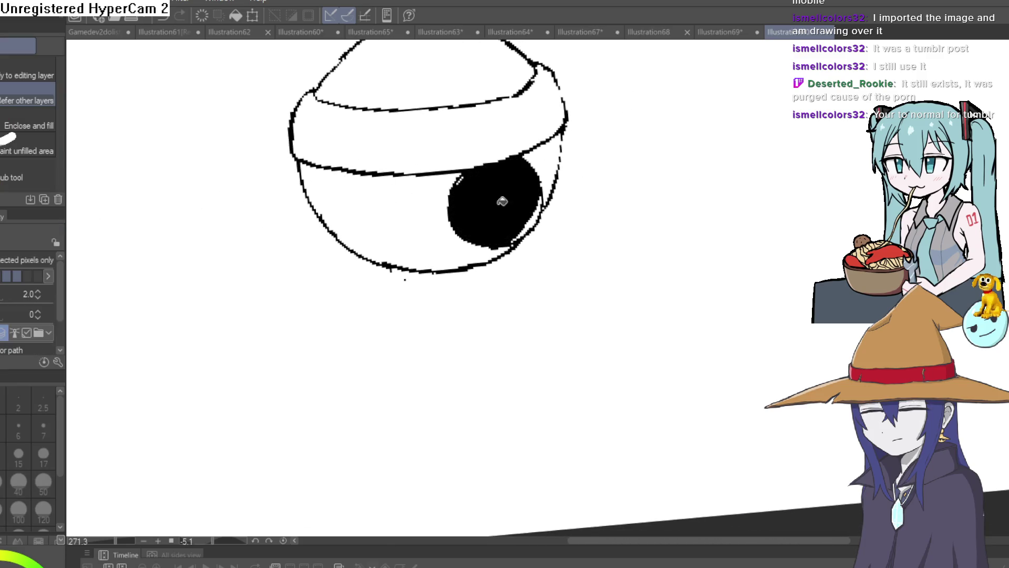
pyautogui.scroll(4, 462, 176)
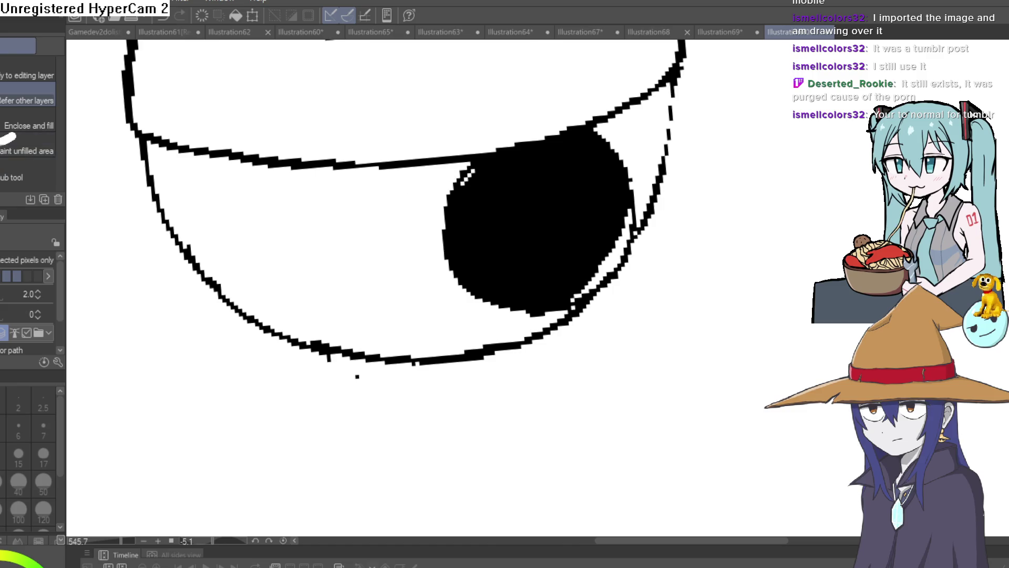
pyautogui.press('p')
pyautogui.scroll(4, 557, 222)
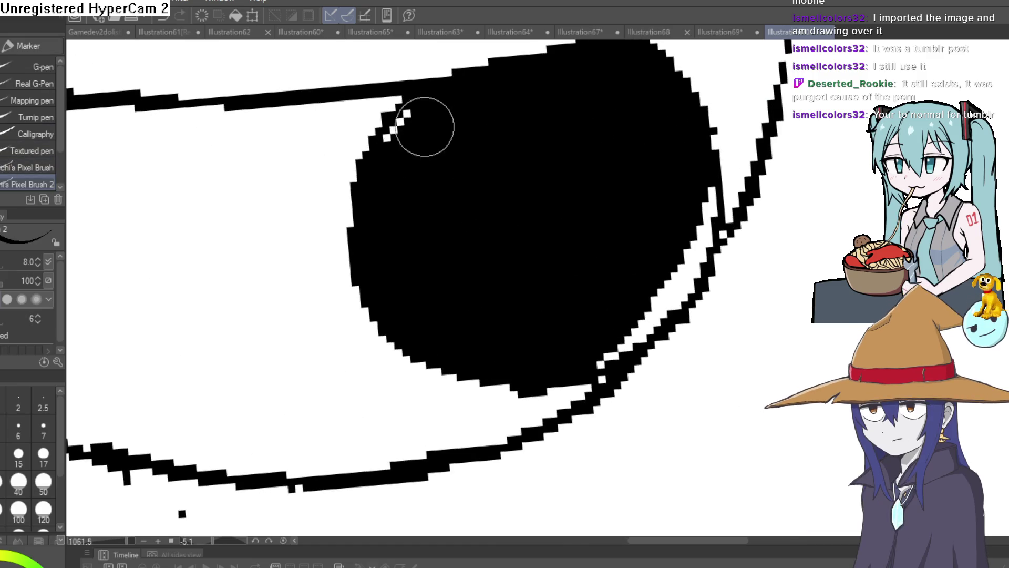
# - Erase a round white highlight and a small heart-shaped highlight into the pupil
pyautogui.press('e')
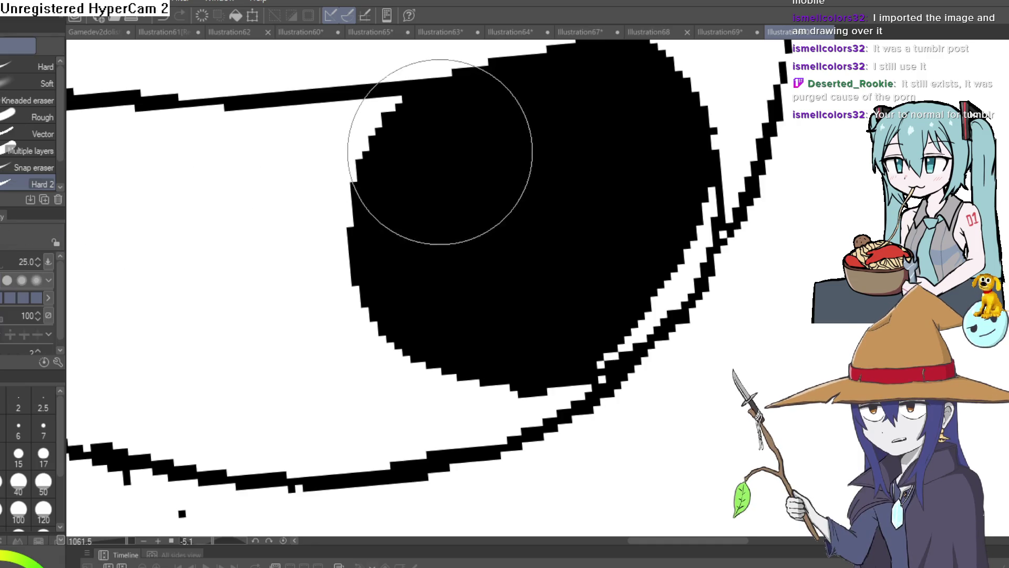
pyautogui.click(450, 170)
pyautogui.moveTo(576, 227); pyautogui.dragTo(518, 187)
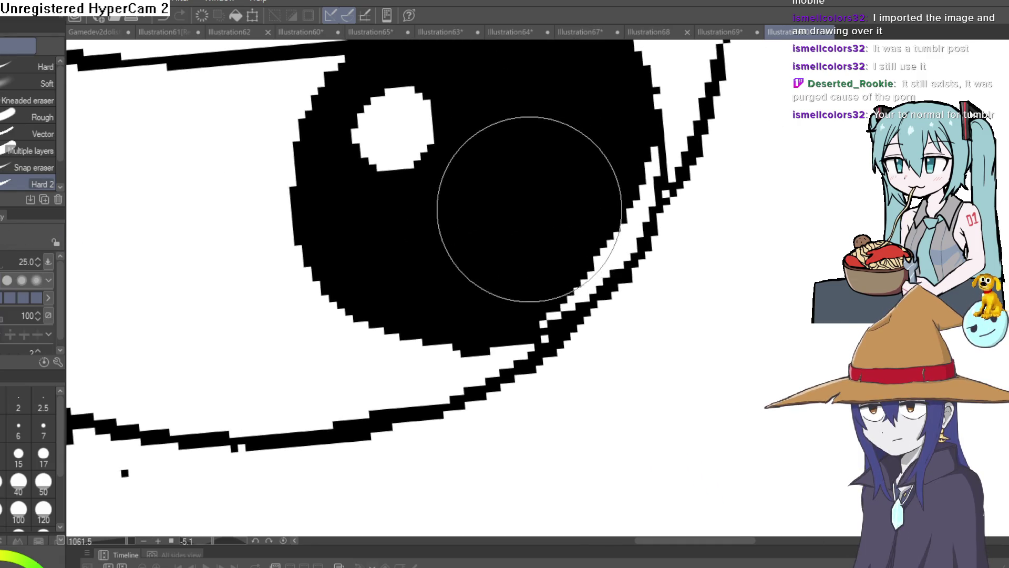
pyautogui.moveTo(517, 234)
pyautogui.mouseDown()
pyautogui.moveTo(513, 213)
pyautogui.moveTo(545, 173)
pyautogui.moveTo(507, 263)
pyautogui.moveTo(637, 166)
pyautogui.mouseUp()
pyautogui.scroll(-3, 523, 224)
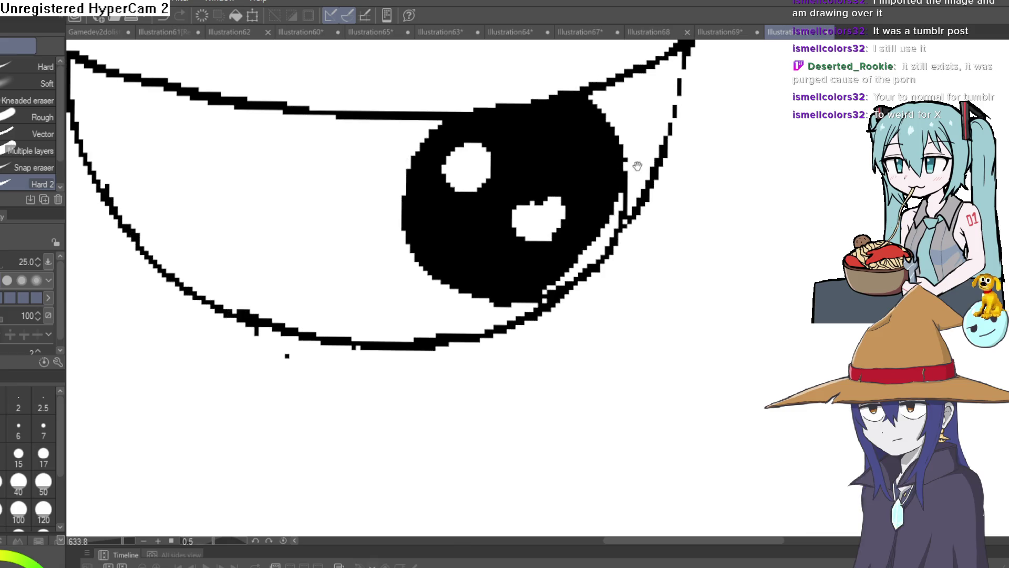
pyautogui.scroll(-4, 612, 193)
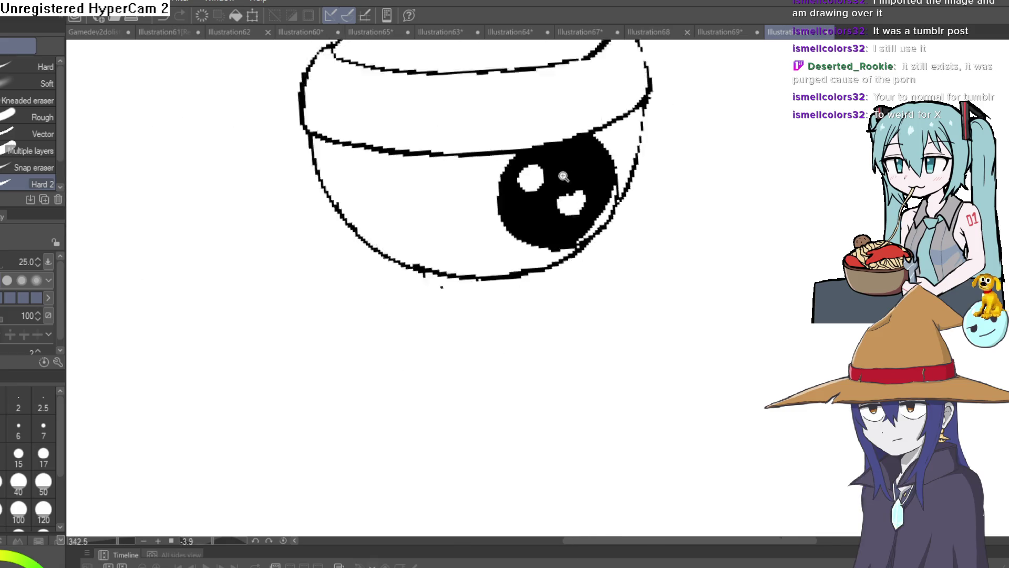
# - Draw the lower eyelid fold below the eye and trim the head's lower-left outline
pyautogui.scroll(-1, 563, 177)
pyautogui.press('p')
pyautogui.scroll(4, 441, 284)
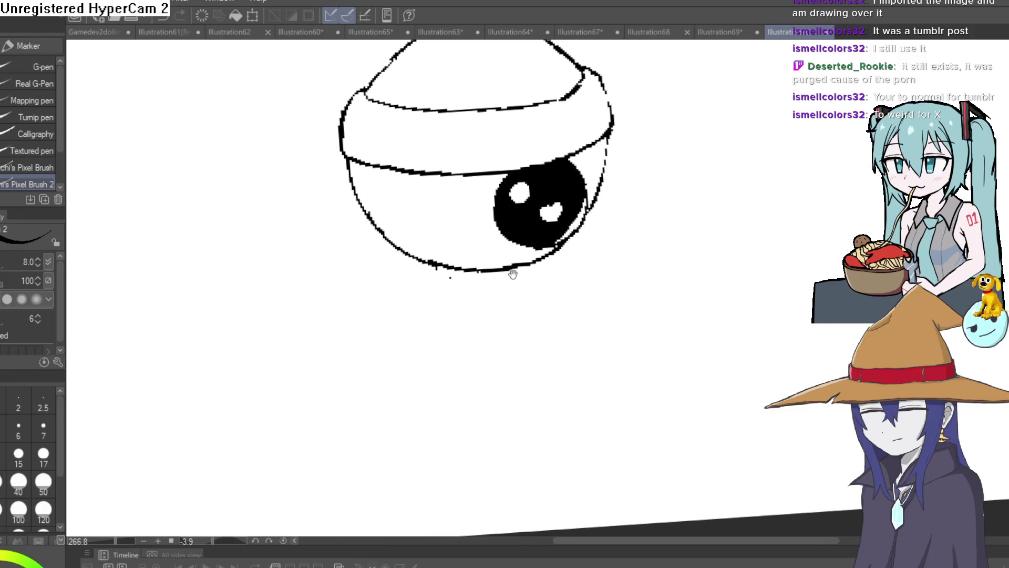
pyautogui.moveTo(485, 309); pyautogui.dragTo(533, 289)
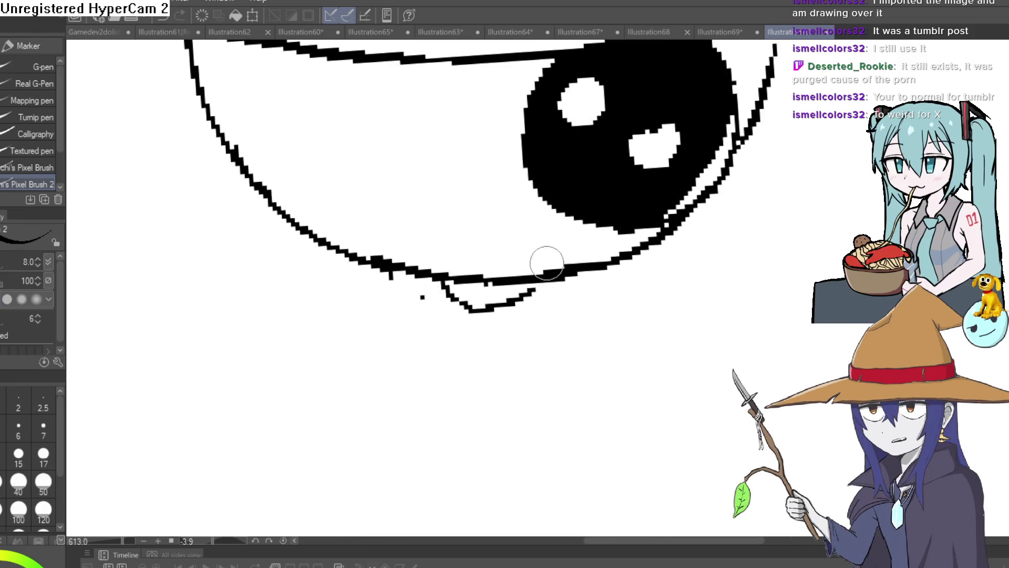
pyautogui.moveTo(436, 277)
pyautogui.mouseDown()
pyautogui.moveTo(487, 302)
pyautogui.moveTo(547, 273)
pyautogui.moveTo(458, 273)
pyautogui.mouseUp()
pyautogui.press('e')
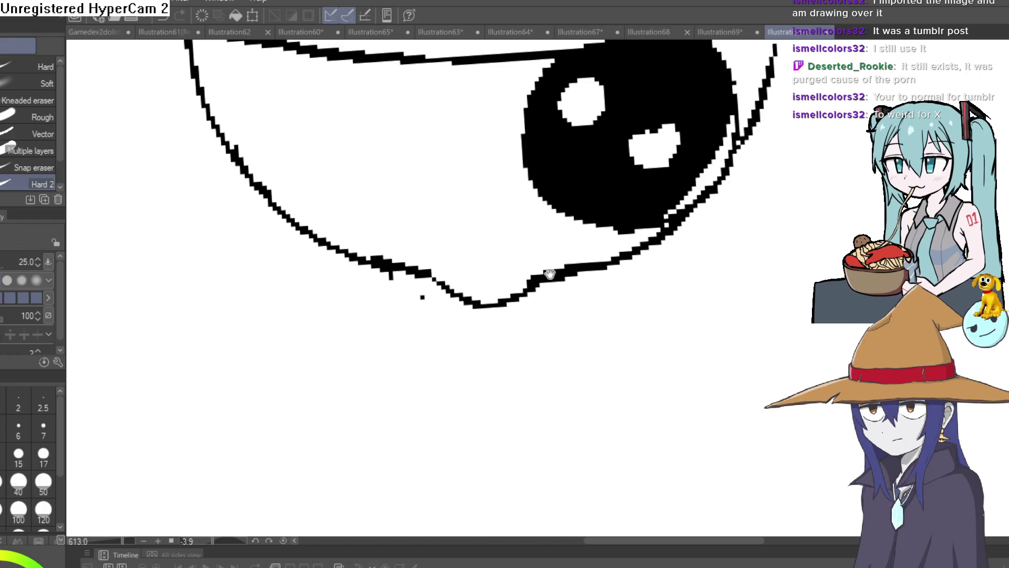
pyautogui.scroll(-3, 549, 274)
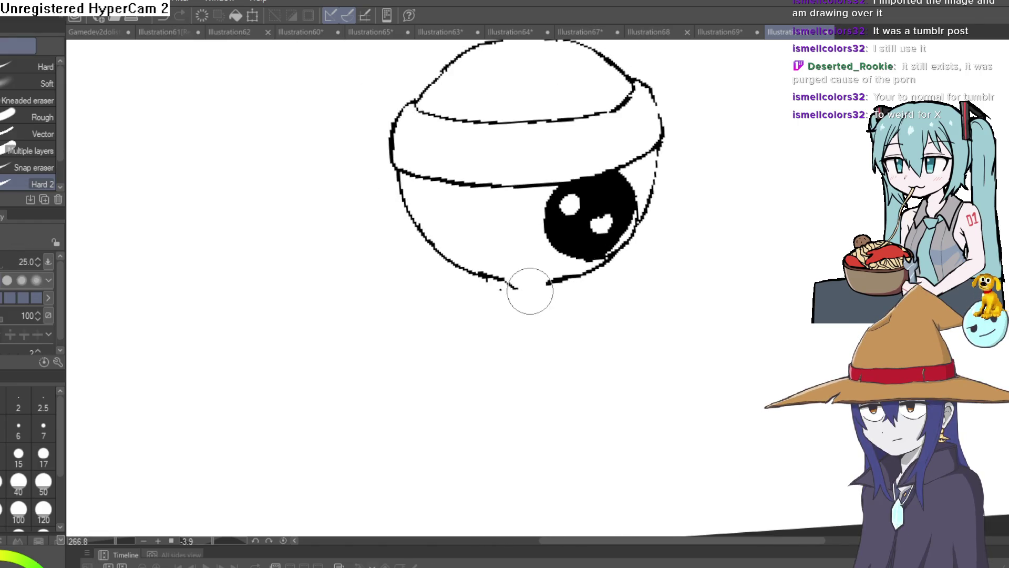
pyautogui.moveTo(500, 292); pyautogui.dragTo(419, 218)
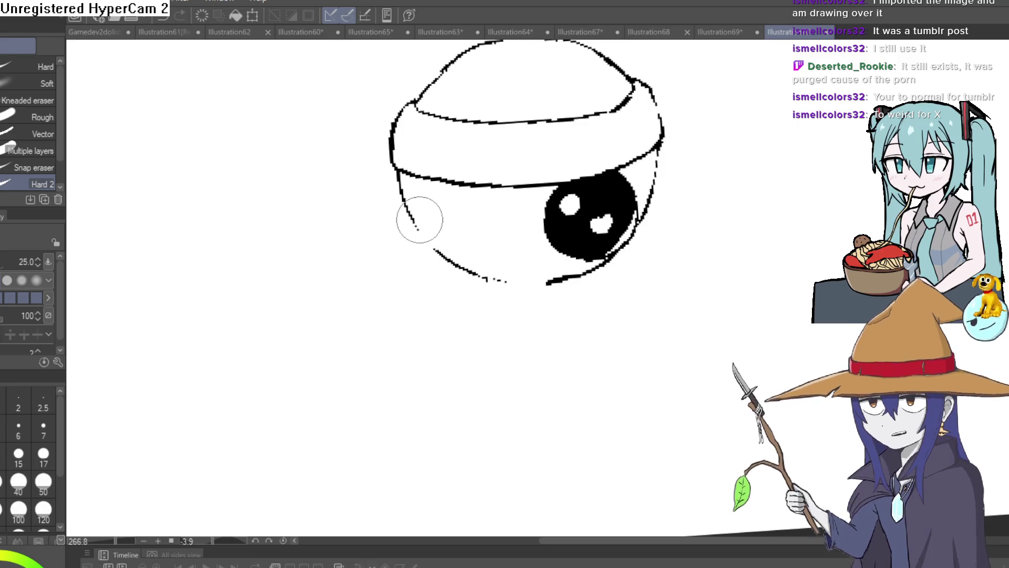
# - Add short ink strokes at both ends of the headband
pyautogui.press('p')
pyautogui.moveTo(657, 173)
pyautogui.mouseDown()
pyautogui.moveTo(682, 153)
pyautogui.moveTo(612, 191)
pyautogui.moveTo(383, 191)
pyautogui.mouseUp()
pyautogui.moveTo(356, 223); pyautogui.dragTo(332, 242)
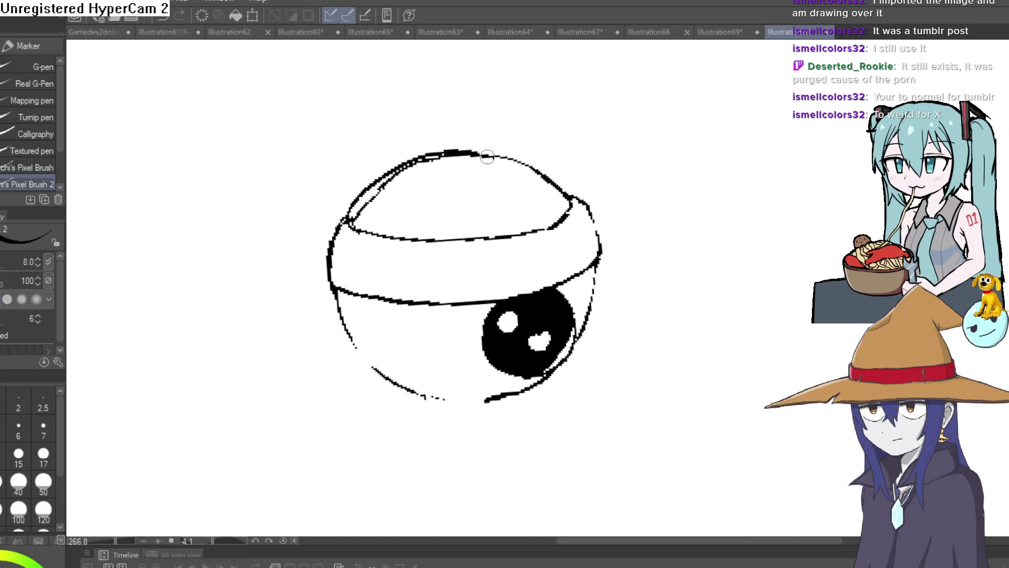
pyautogui.moveTo(569, 216)
pyautogui.mouseDown()
pyautogui.moveTo(576, 203)
pyautogui.moveTo(535, 162)
pyautogui.moveTo(480, 137)
pyautogui.moveTo(544, 189)
pyautogui.moveTo(538, 178)
pyautogui.moveTo(410, 242)
pyautogui.moveTo(188, 200)
pyautogui.mouseUp()
pyautogui.scroll(4, 547, 189)
# - Erase part of the upper rim line and the doubled stray pixels along the top contour
pyautogui.press('e')
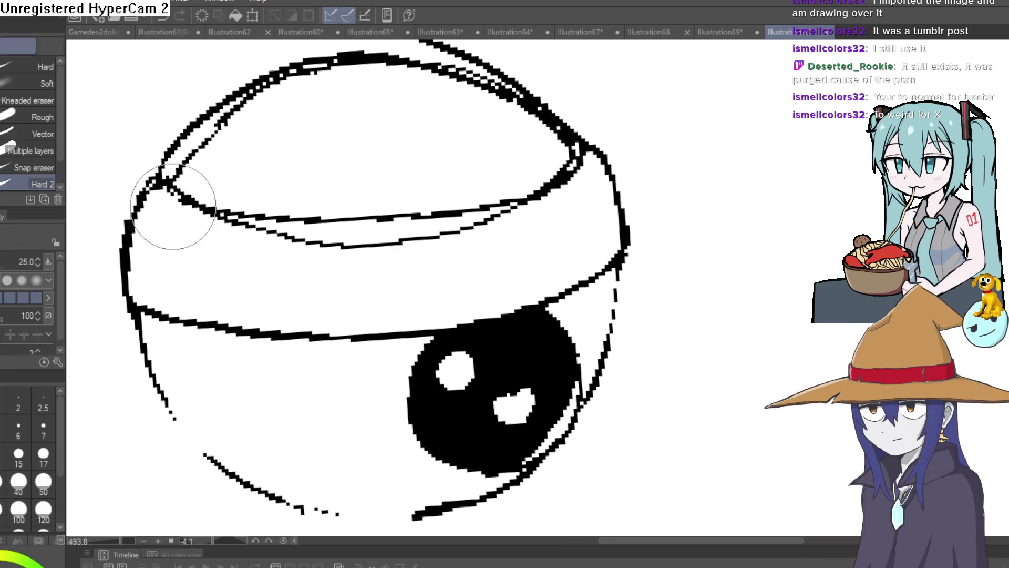
pyautogui.moveTo(410, 207); pyautogui.dragTo(394, 209)
pyautogui.click(436, 181)
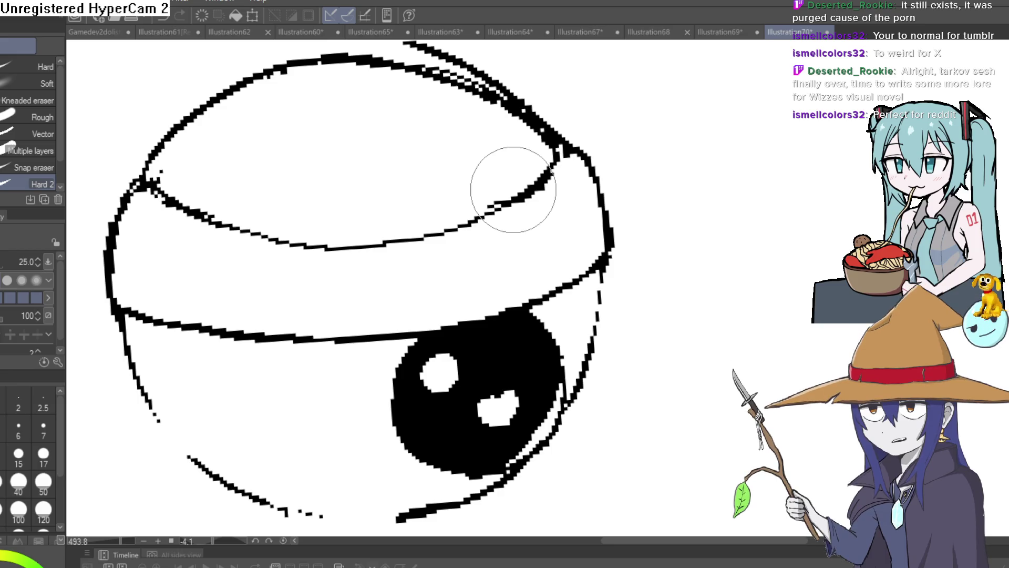
pyautogui.moveTo(534, 130); pyautogui.dragTo(507, 227)
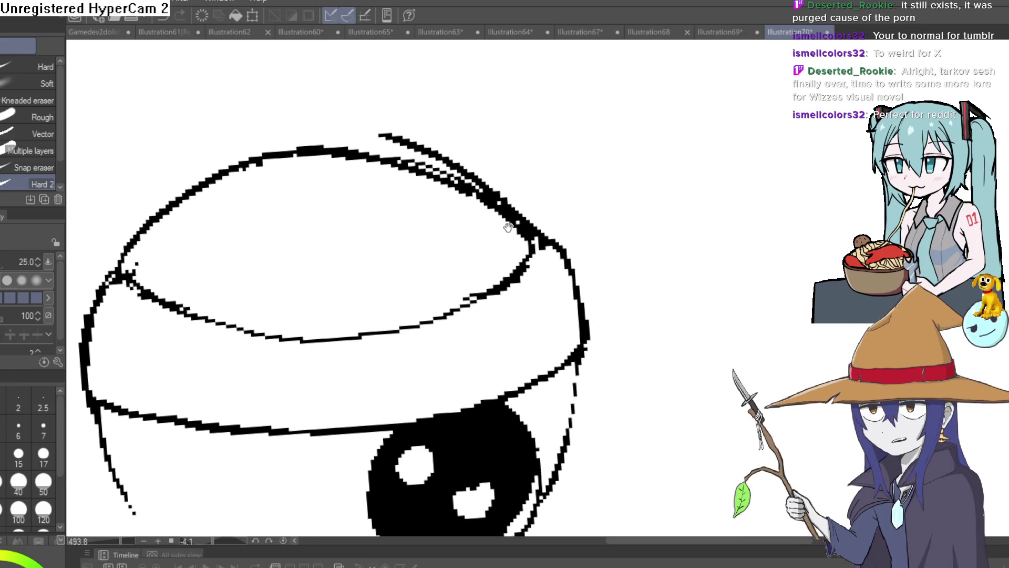
pyautogui.moveTo(390, 156); pyautogui.dragTo(442, 196)
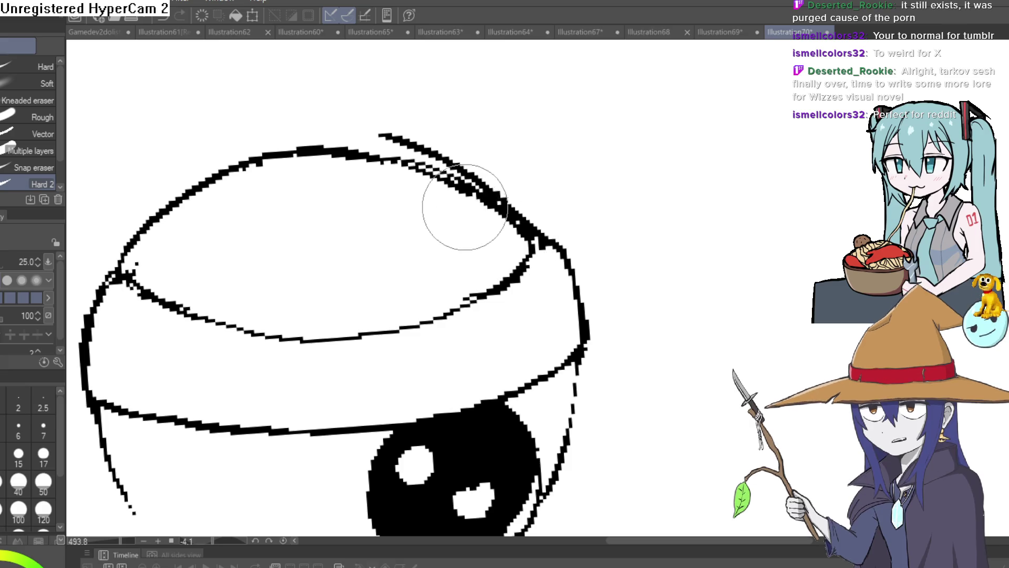
pyautogui.moveTo(493, 221)
pyautogui.mouseDown()
pyautogui.moveTo(428, 163)
pyautogui.moveTo(468, 148)
pyautogui.moveTo(500, 169)
pyautogui.moveTo(473, 163)
pyautogui.mouseUp()
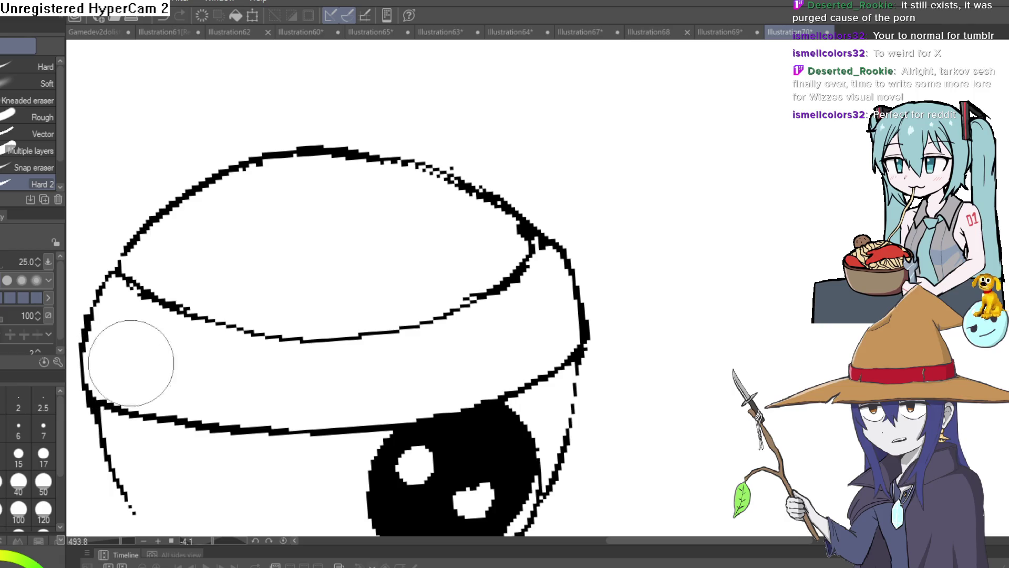
pyautogui.moveTo(131, 362)
pyautogui.mouseDown()
pyautogui.moveTo(228, 360)
pyautogui.moveTo(228, 315)
pyautogui.moveTo(337, 216)
pyautogui.mouseUp()
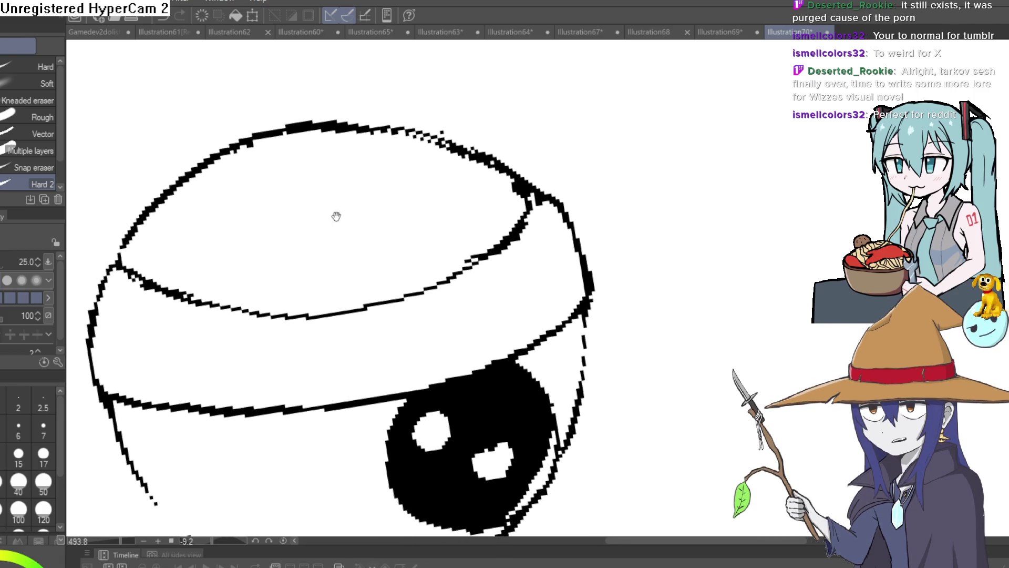
pyautogui.scroll(-5, 336, 216)
pyautogui.moveTo(554, 214)
pyautogui.mouseDown()
pyautogui.moveTo(641, 226)
pyautogui.moveTo(535, 166)
pyautogui.moveTo(491, 219)
pyautogui.moveTo(360, 201)
pyautogui.mouseUp()
# - Erase the stray stroke connecting above the eye
pyautogui.press('p')
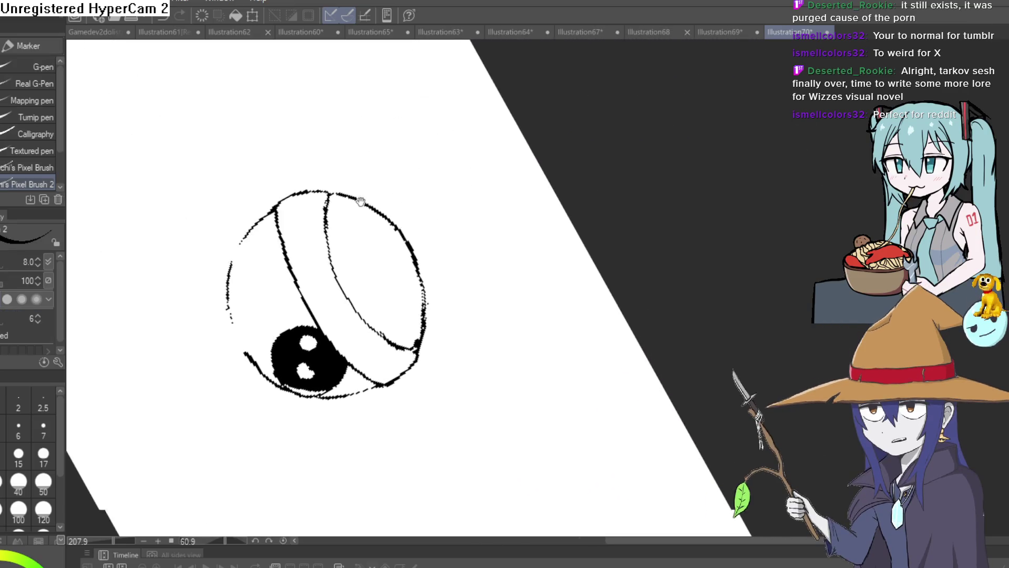
pyautogui.scroll(5, 351, 225)
pyautogui.scroll(-3, 394, 205)
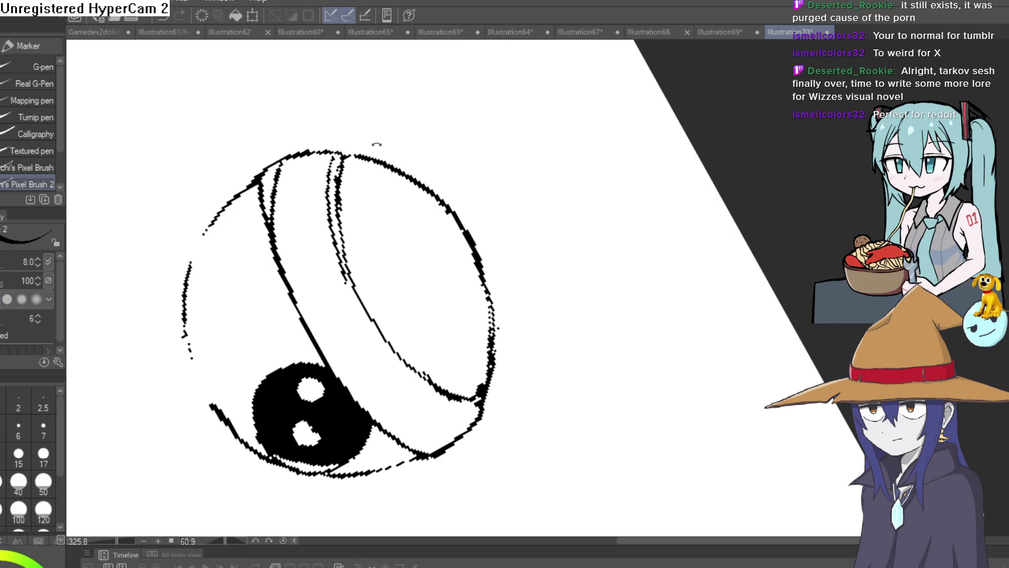
pyautogui.moveTo(376, 143)
pyautogui.mouseDown()
pyautogui.moveTo(356, 254)
pyautogui.moveTo(293, 236)
pyautogui.moveTo(241, 295)
pyautogui.moveTo(243, 237)
pyautogui.mouseUp()
pyautogui.press('e')
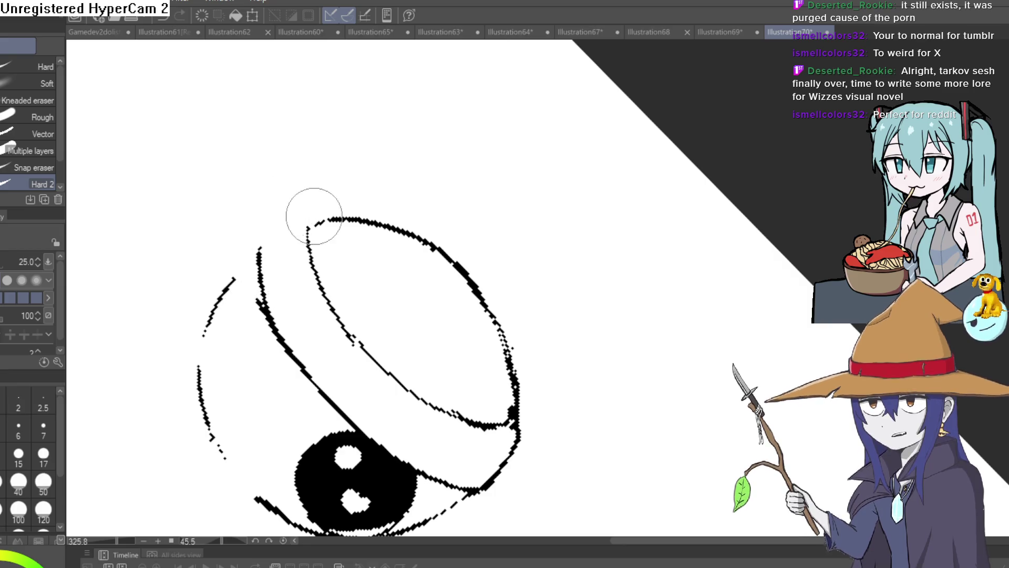
pyautogui.moveTo(316, 219); pyautogui.dragTo(317, 225)
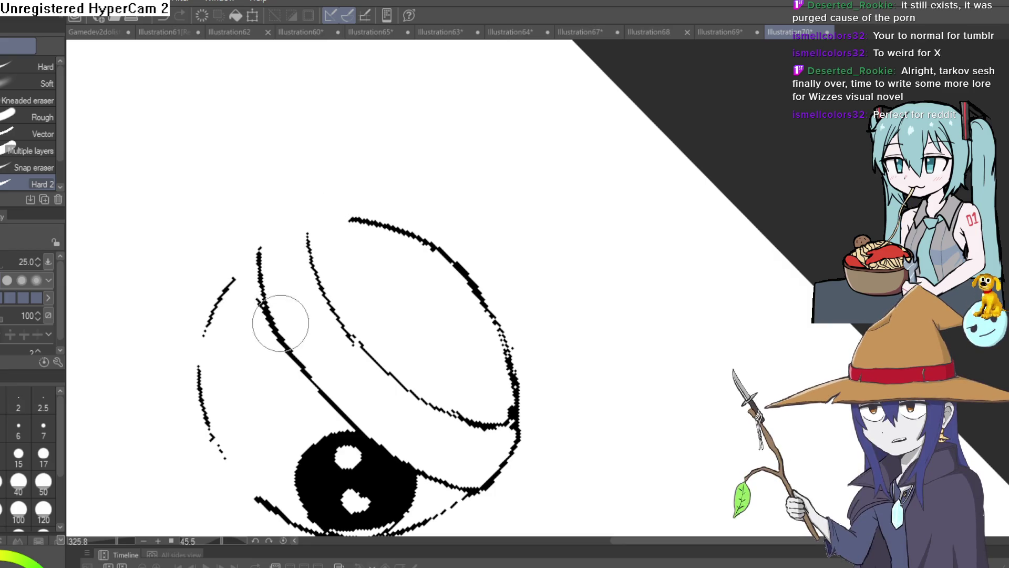
# - Erase leftover pieces of the headband's inner rim and upper rim lines
pyautogui.moveTo(506, 227)
pyautogui.mouseDown()
pyautogui.moveTo(624, 282)
pyautogui.moveTo(617, 187)
pyautogui.moveTo(667, 250)
pyautogui.moveTo(587, 167)
pyautogui.mouseUp()
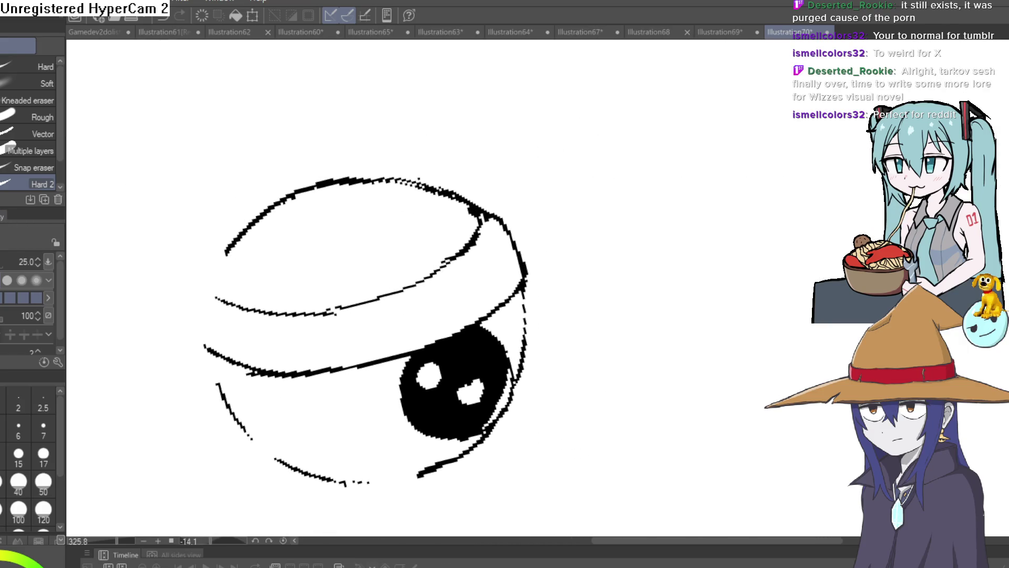
pyautogui.press('p')
pyautogui.scroll(3, 489, 252)
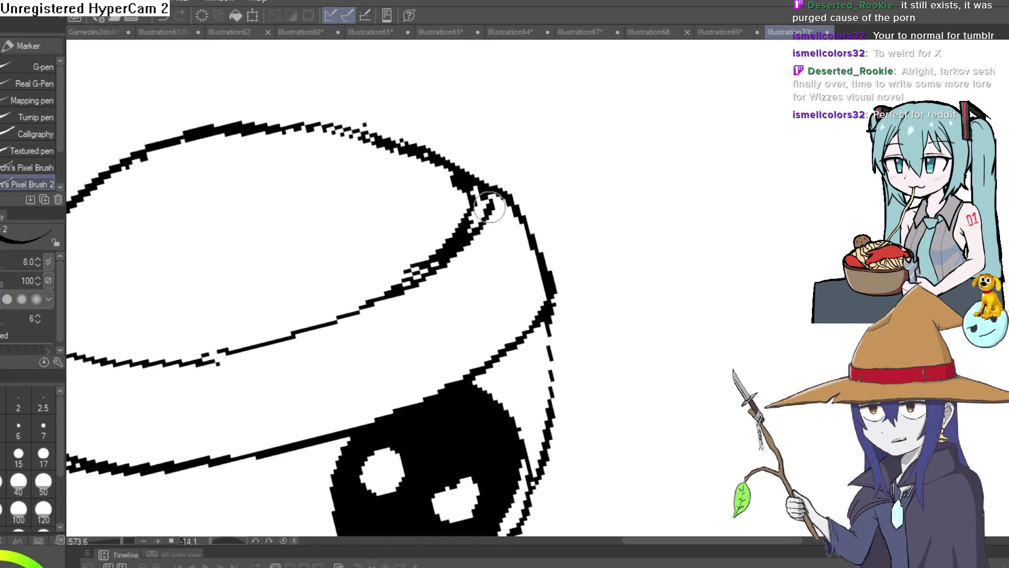
pyautogui.press('e')
pyautogui.moveTo(473, 191)
pyautogui.mouseDown()
pyautogui.moveTo(428, 253)
pyautogui.moveTo(439, 236)
pyautogui.mouseUp()
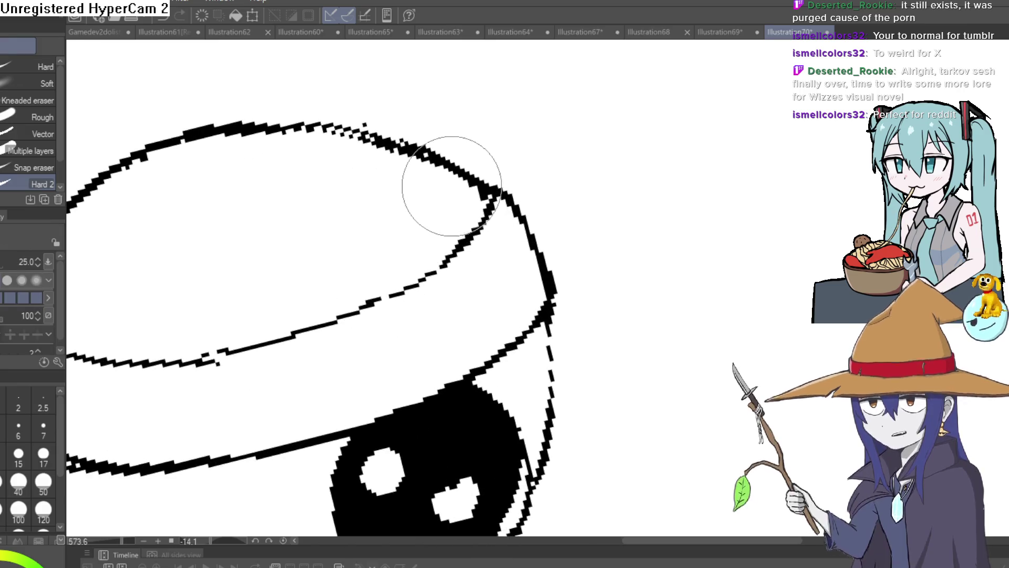
pyautogui.moveTo(452, 187); pyautogui.dragTo(354, 142)
pyautogui.scroll(-5, 541, 189)
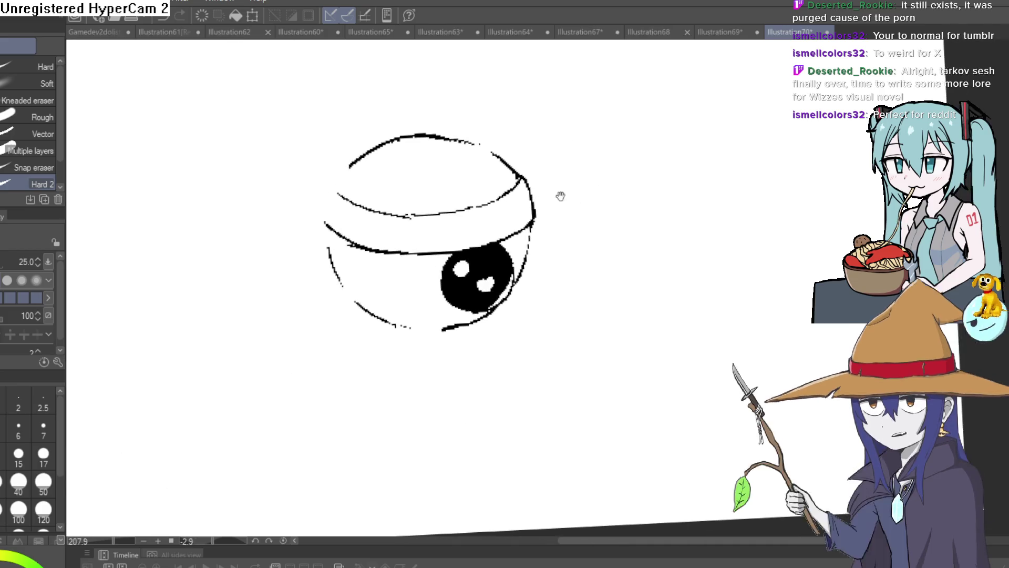
pyautogui.moveTo(560, 196)
pyautogui.mouseDown()
pyautogui.moveTo(528, 188)
pyautogui.moveTo(543, 166)
pyautogui.moveTo(522, 198)
pyautogui.moveTo(463, 168)
pyautogui.mouseUp()
pyautogui.press('p')
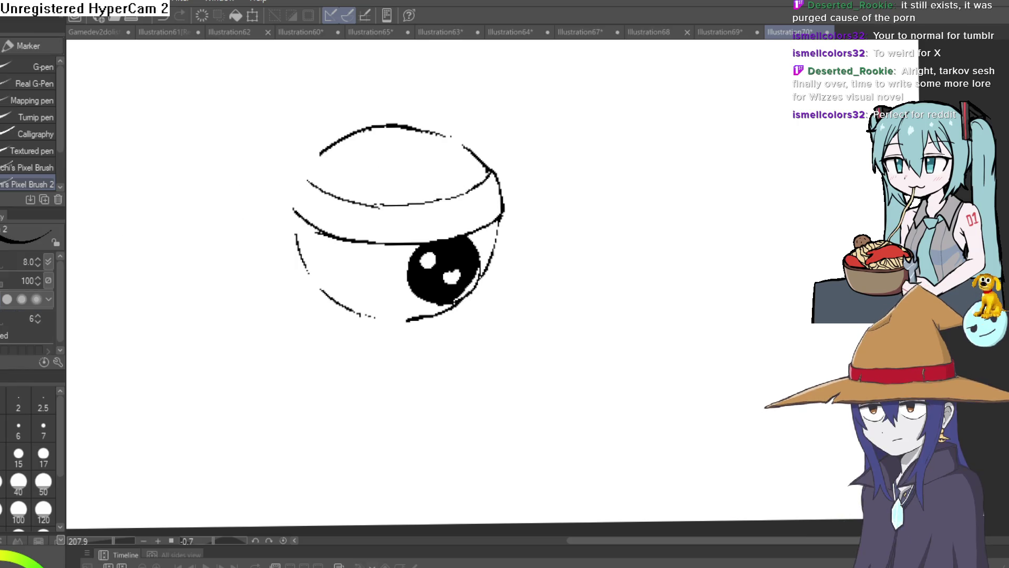
pyautogui.scroll(5, 468, 225)
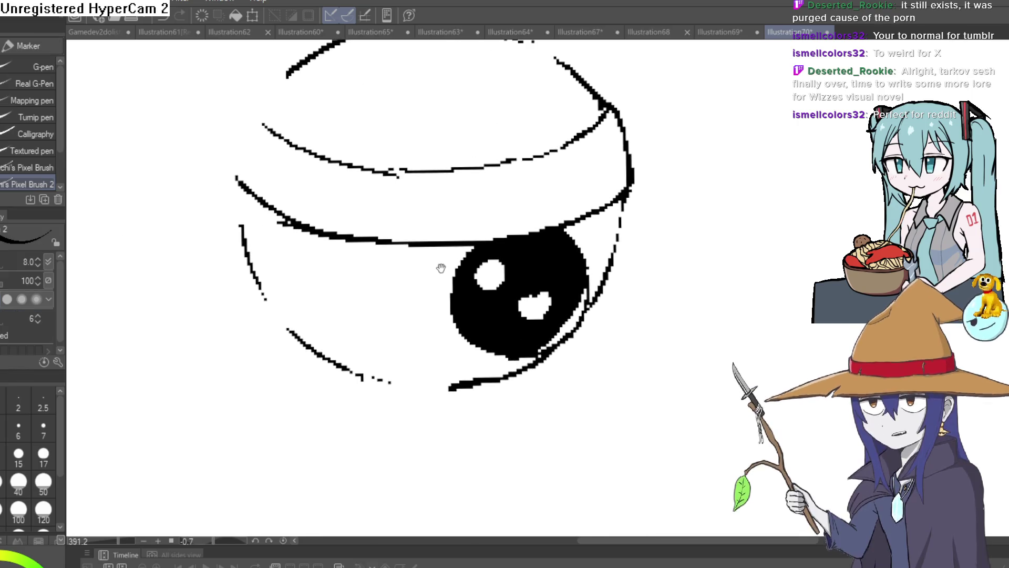
# - Draw and thicken the eyelid fold curve at the eye's inner corner, erasing the thin extra line
pyautogui.moveTo(445, 254)
pyautogui.mouseDown()
pyautogui.moveTo(400, 290)
pyautogui.moveTo(336, 297)
pyautogui.mouseUp()
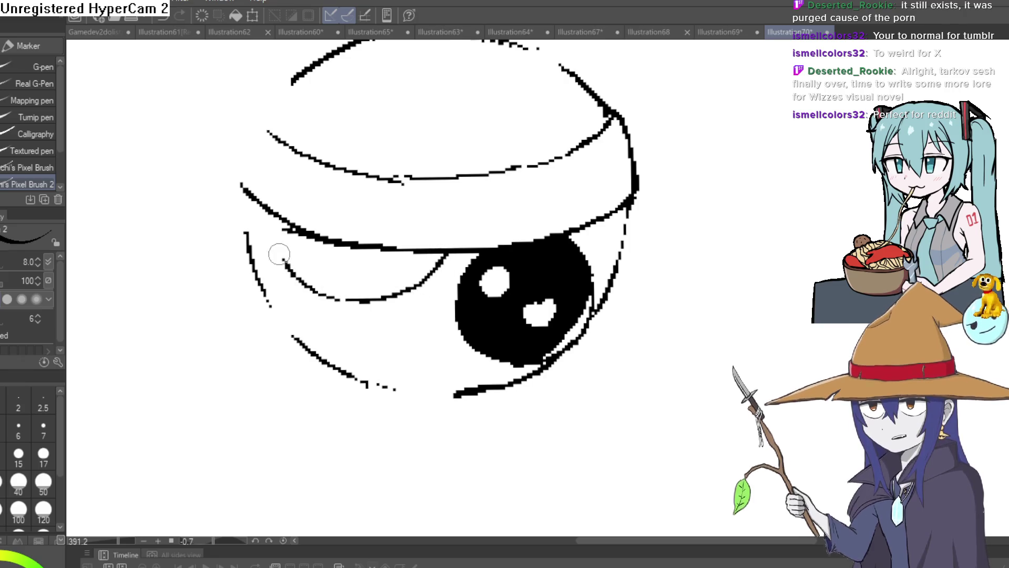
pyautogui.moveTo(280, 224); pyautogui.dragTo(303, 270)
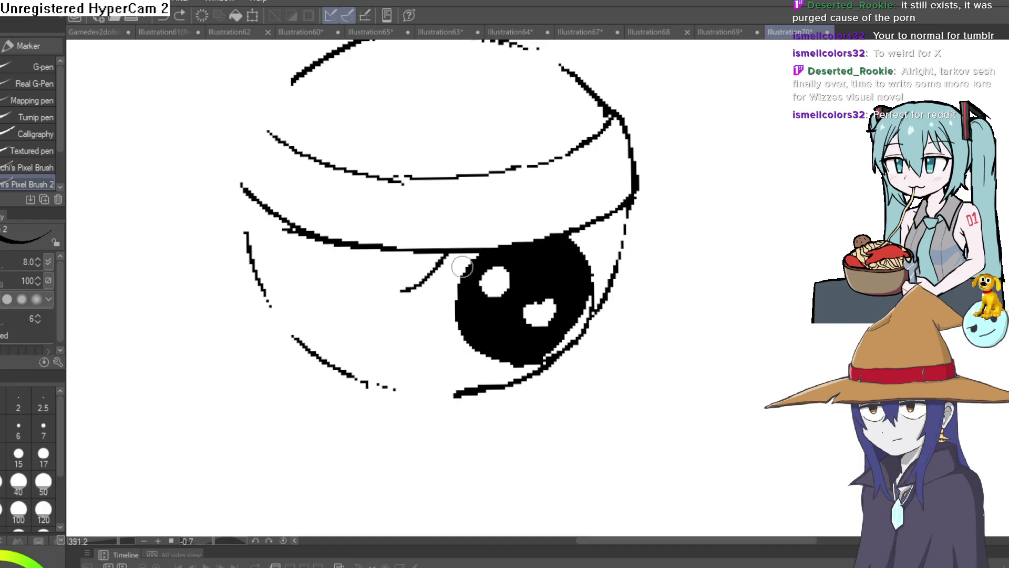
pyautogui.moveTo(403, 297)
pyautogui.mouseDown()
pyautogui.moveTo(360, 309)
pyautogui.moveTo(306, 296)
pyautogui.mouseUp()
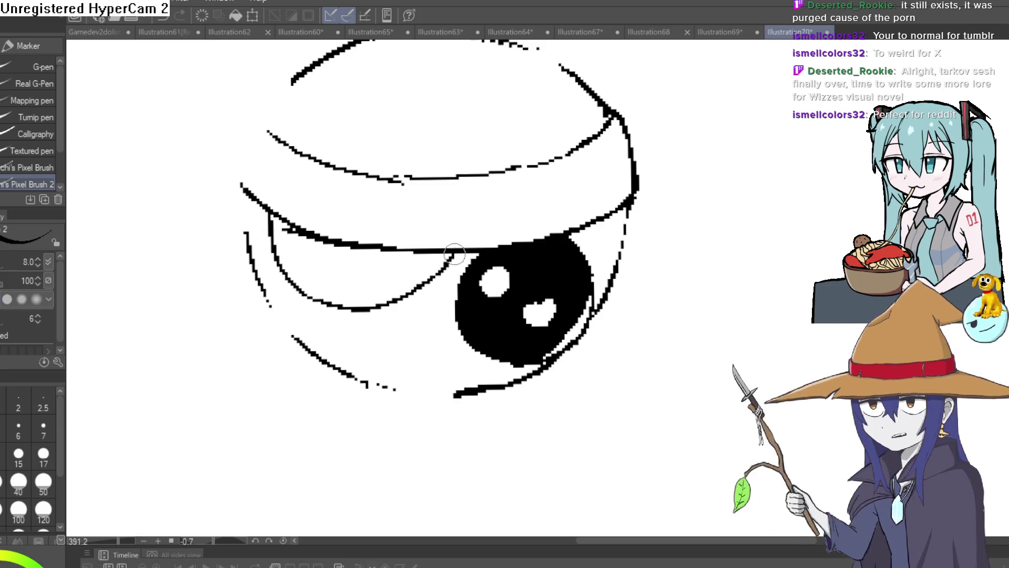
pyautogui.moveTo(418, 296); pyautogui.dragTo(321, 312)
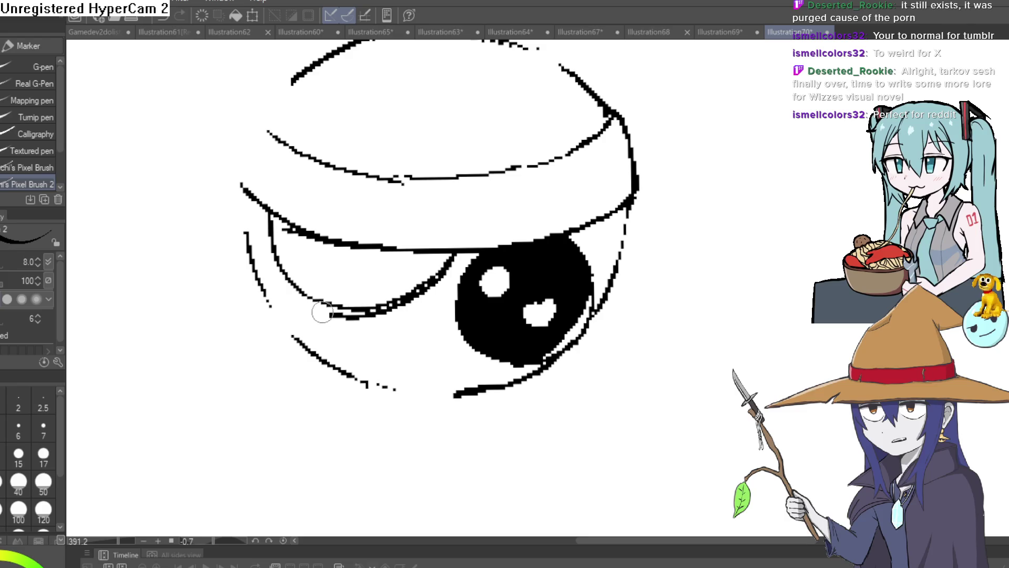
pyautogui.press('e')
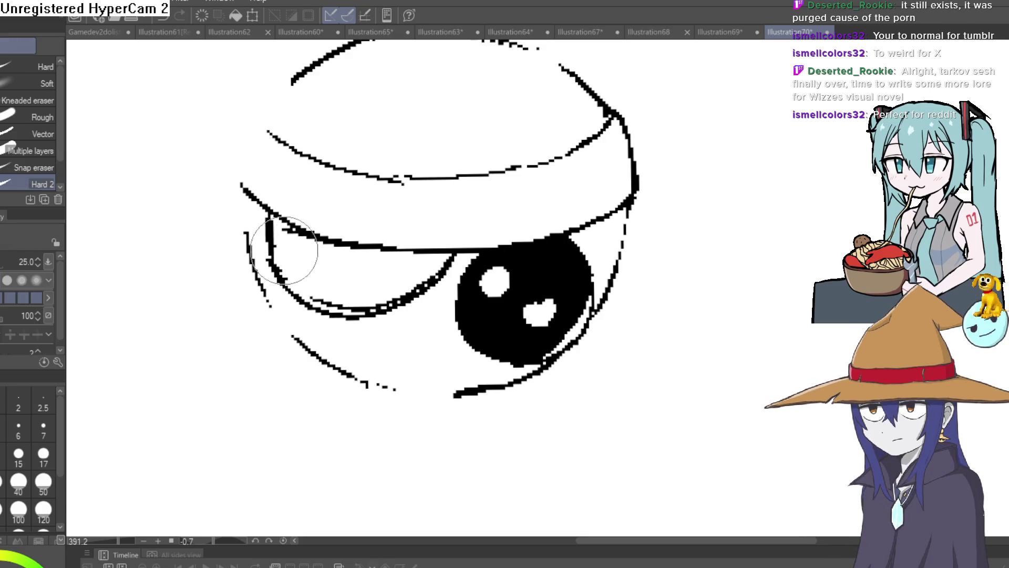
pyautogui.moveTo(371, 295); pyautogui.dragTo(376, 300)
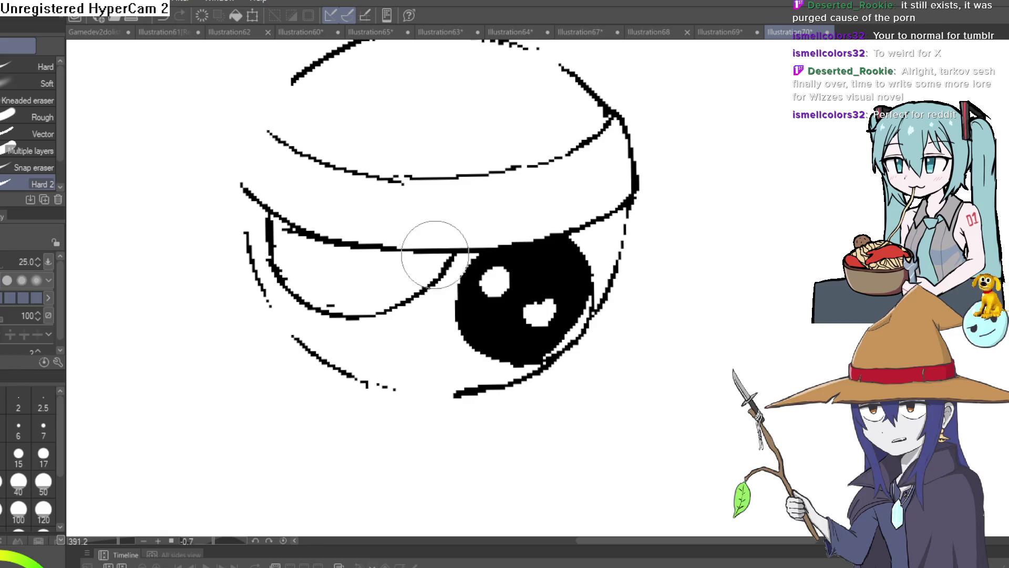
# - Extend the fold line toward its corner and add strokes near the eye's left outline
pyautogui.moveTo(600, 227); pyautogui.dragTo(563, 188)
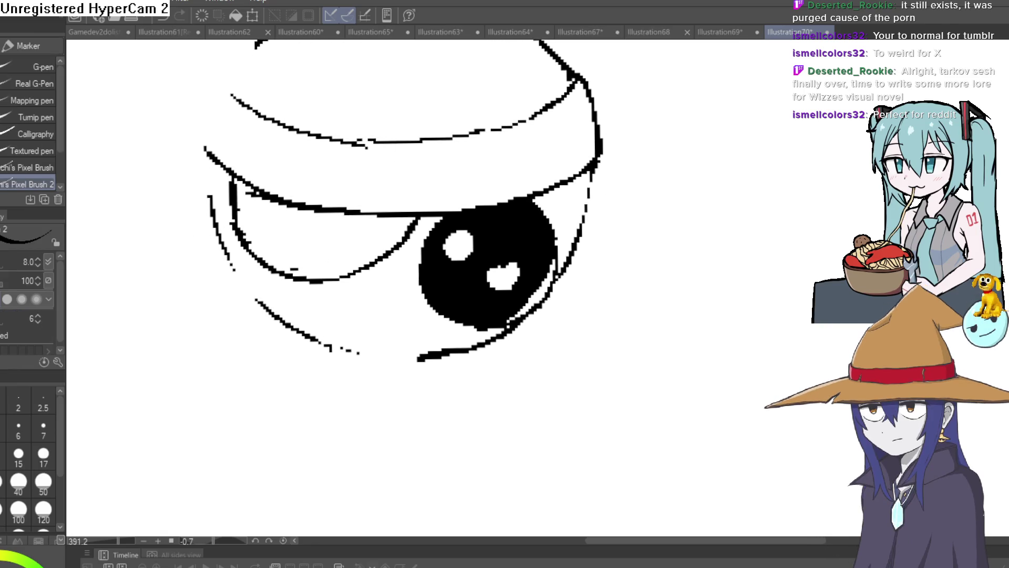
pyautogui.press('p')
pyautogui.scroll(5, 408, 252)
pyautogui.moveTo(383, 232); pyautogui.dragTo(311, 238)
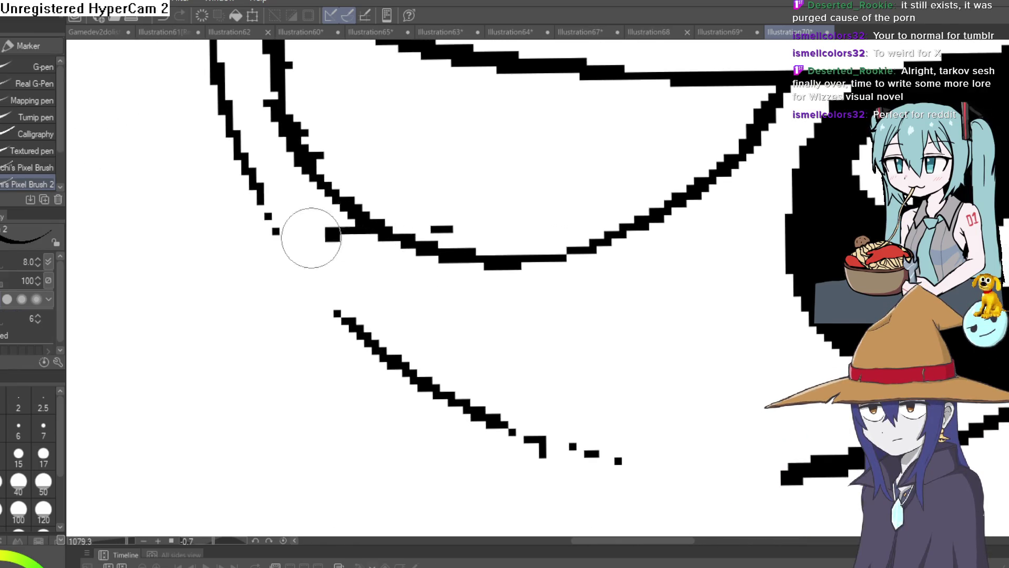
pyautogui.moveTo(251, 215)
pyautogui.mouseDown()
pyautogui.moveTo(239, 168)
pyautogui.moveTo(315, 231)
pyautogui.mouseUp()
pyautogui.press('e')
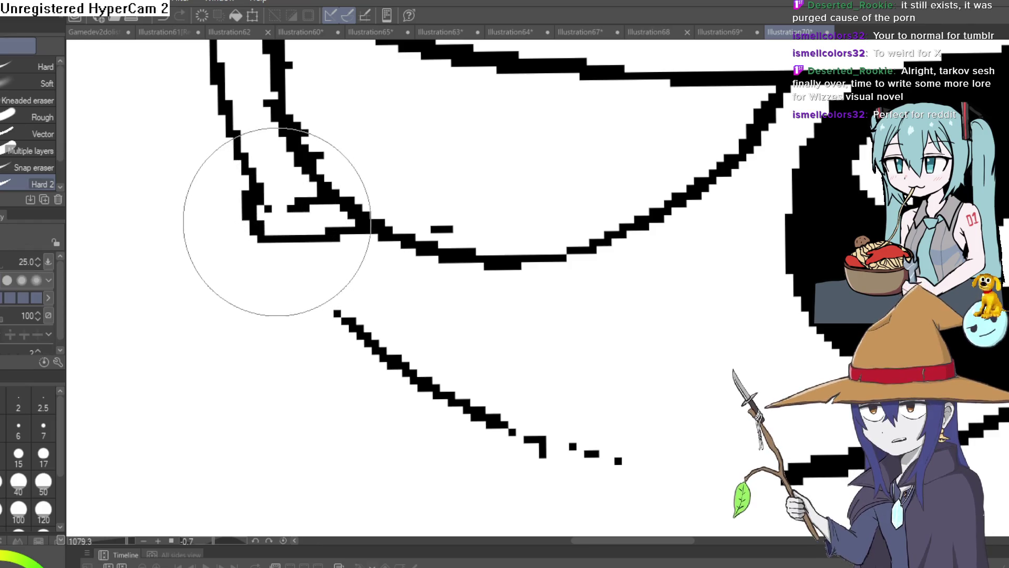
pyautogui.scroll(-4, 353, 248)
pyautogui.scroll(-5, 352, 248)
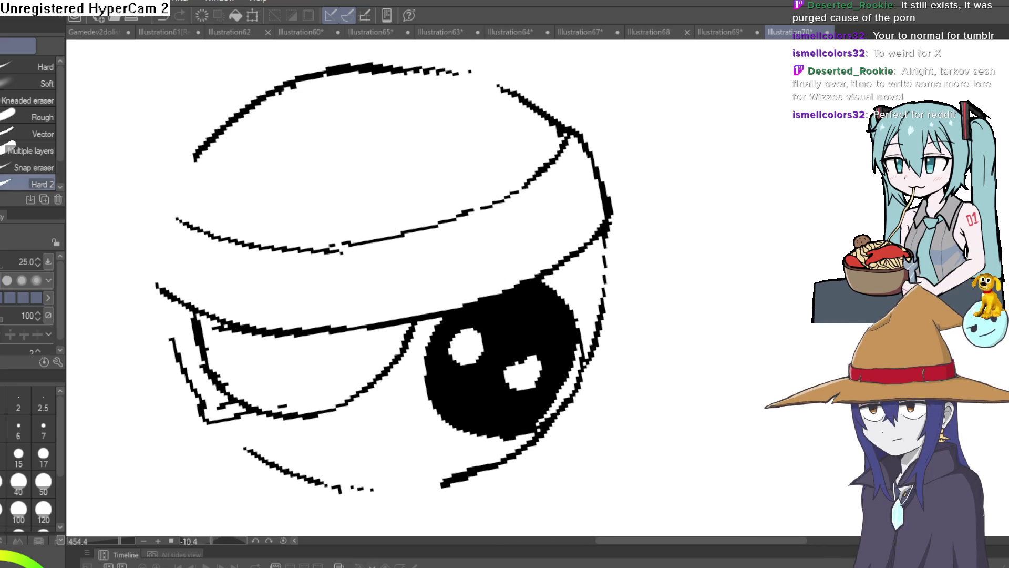
# - Thicken the eye's right outline
pyautogui.press('p')
pyautogui.scroll(5, 243, 417)
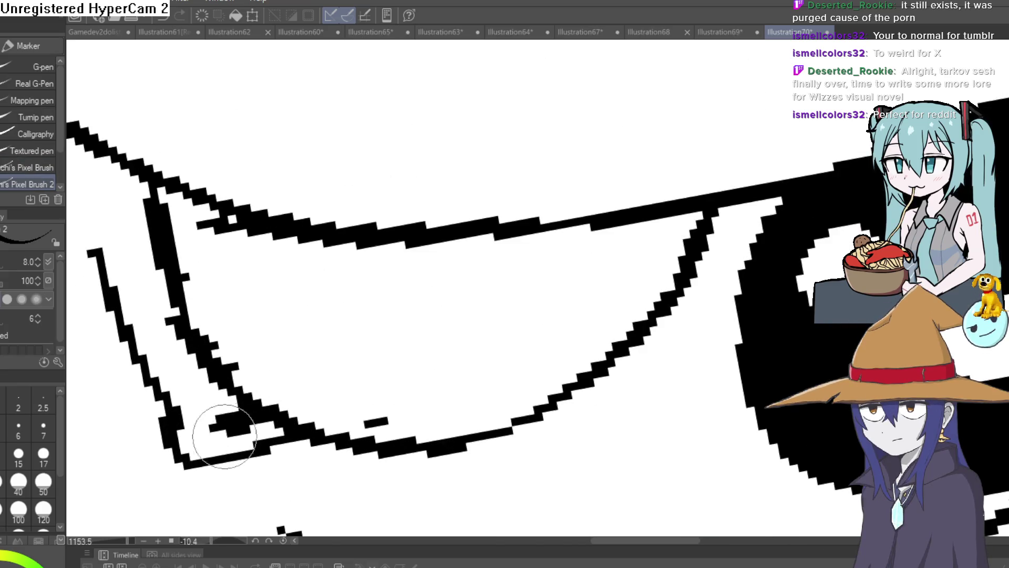
pyautogui.scroll(-5, 215, 398)
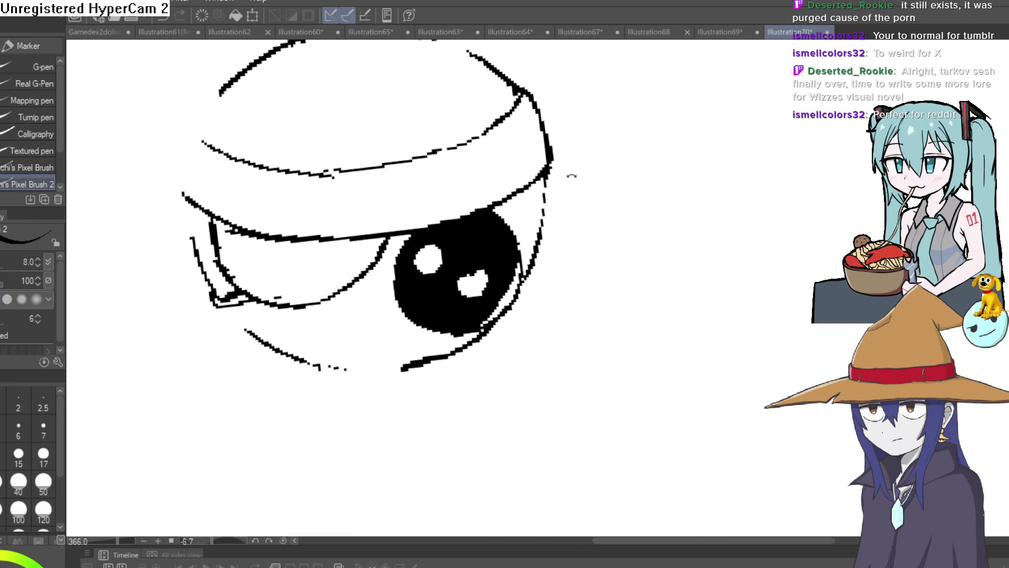
pyautogui.moveTo(559, 219); pyautogui.dragTo(518, 158)
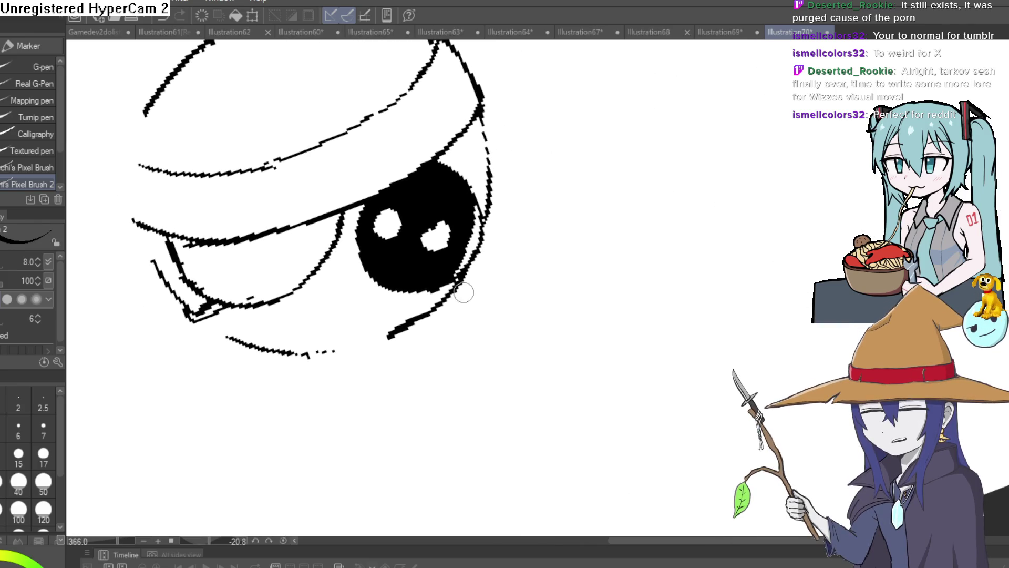
pyautogui.moveTo(459, 278); pyautogui.dragTo(487, 162)
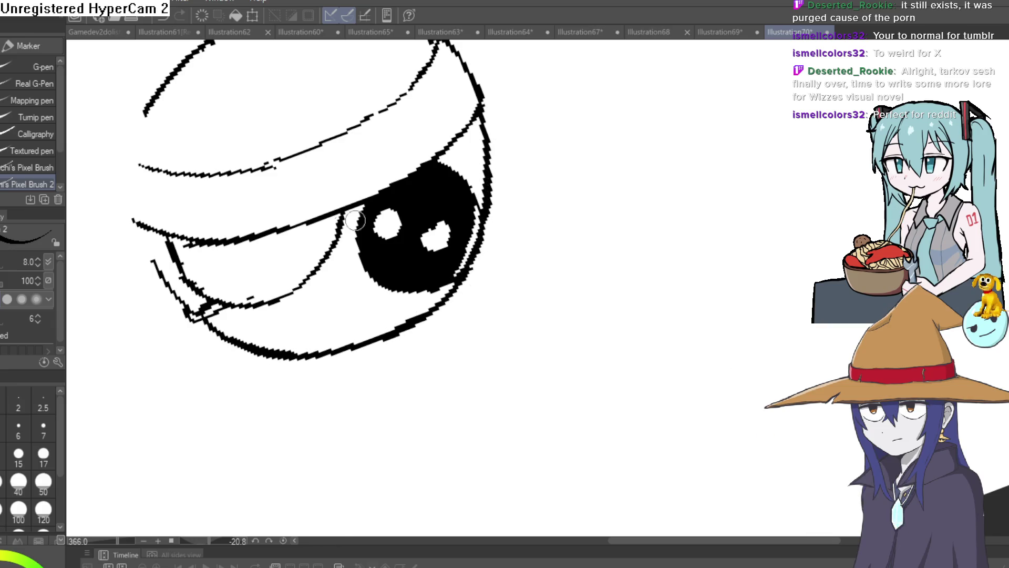
pyautogui.moveTo(355, 220)
pyautogui.mouseDown()
pyautogui.moveTo(548, 169)
pyautogui.moveTo(624, 162)
pyautogui.moveTo(501, 175)
pyautogui.mouseUp()
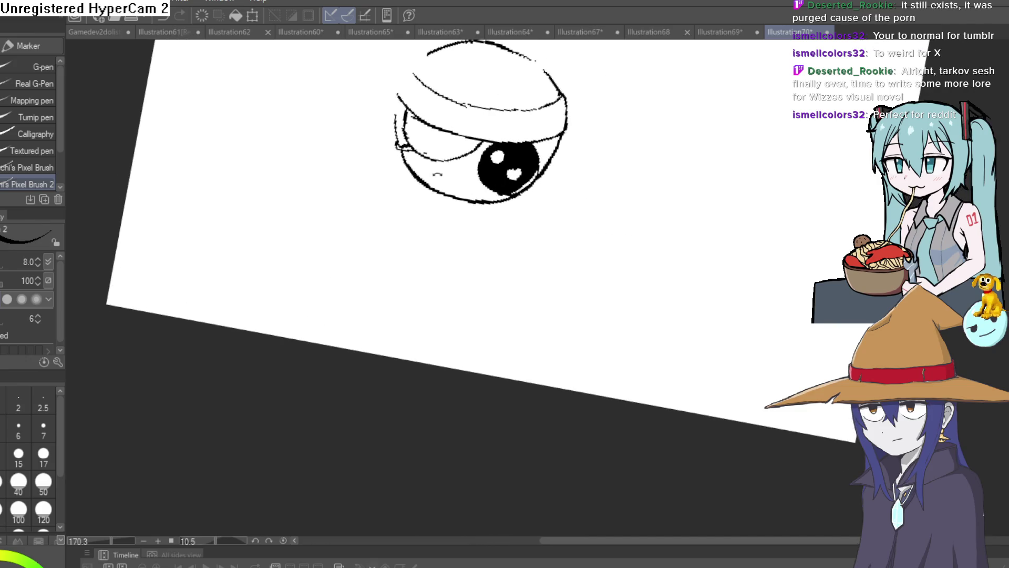
# - Zoom in on the eye and erase the thick outer outline thinner along its bottom and left edges
pyautogui.moveTo(437, 174)
pyautogui.mouseDown()
pyautogui.moveTo(408, 203)
pyautogui.moveTo(427, 234)
pyautogui.moveTo(399, 300)
pyautogui.moveTo(582, 199)
pyautogui.moveTo(518, 147)
pyautogui.mouseUp()
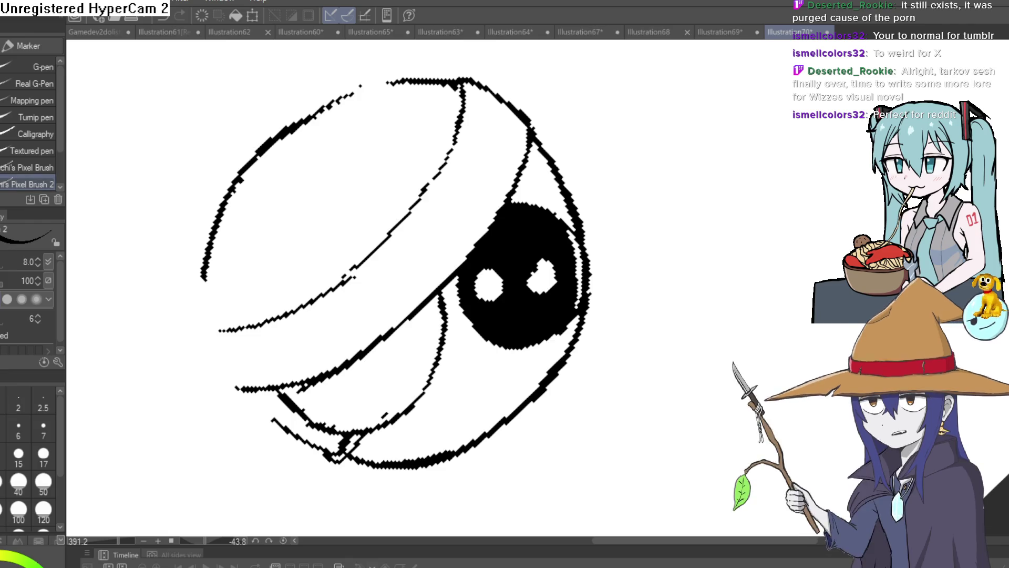
pyautogui.press('m')
pyautogui.moveTo(547, 197)
pyautogui.mouseDown()
pyautogui.moveTo(709, 228)
pyautogui.moveTo(566, 183)
pyautogui.moveTo(526, 231)
pyautogui.mouseUp()
pyautogui.press('e')
pyautogui.moveTo(424, 339)
pyautogui.mouseDown()
pyautogui.moveTo(484, 194)
pyautogui.moveTo(518, 168)
pyautogui.moveTo(488, 215)
pyautogui.moveTo(513, 176)
pyautogui.moveTo(510, 212)
pyautogui.moveTo(462, 266)
pyautogui.moveTo(442, 234)
pyautogui.moveTo(511, 176)
pyautogui.moveTo(462, 266)
pyautogui.moveTo(500, 326)
pyautogui.moveTo(491, 326)
pyautogui.mouseUp()
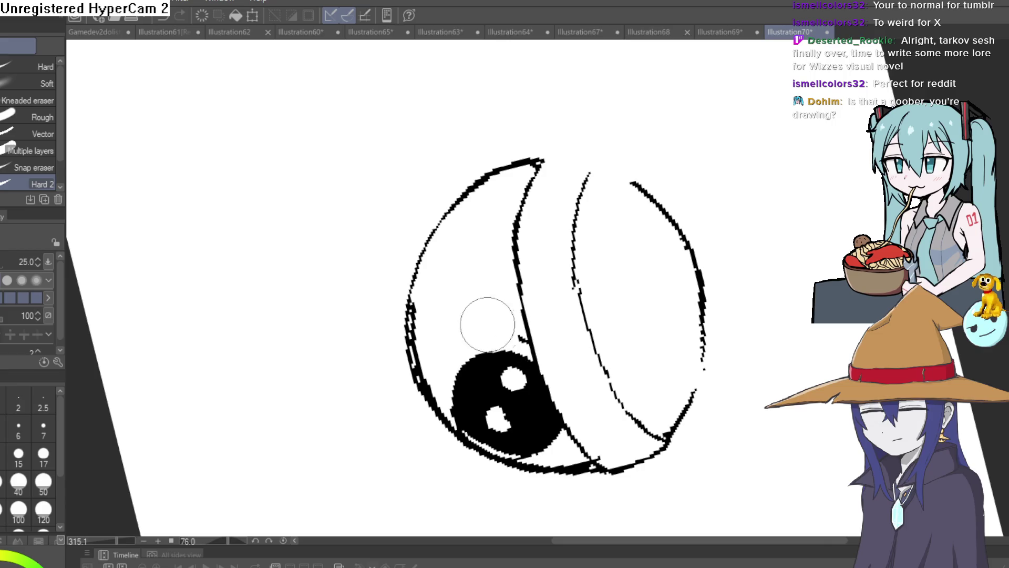
pyautogui.moveTo(414, 304); pyautogui.dragTo(434, 391)
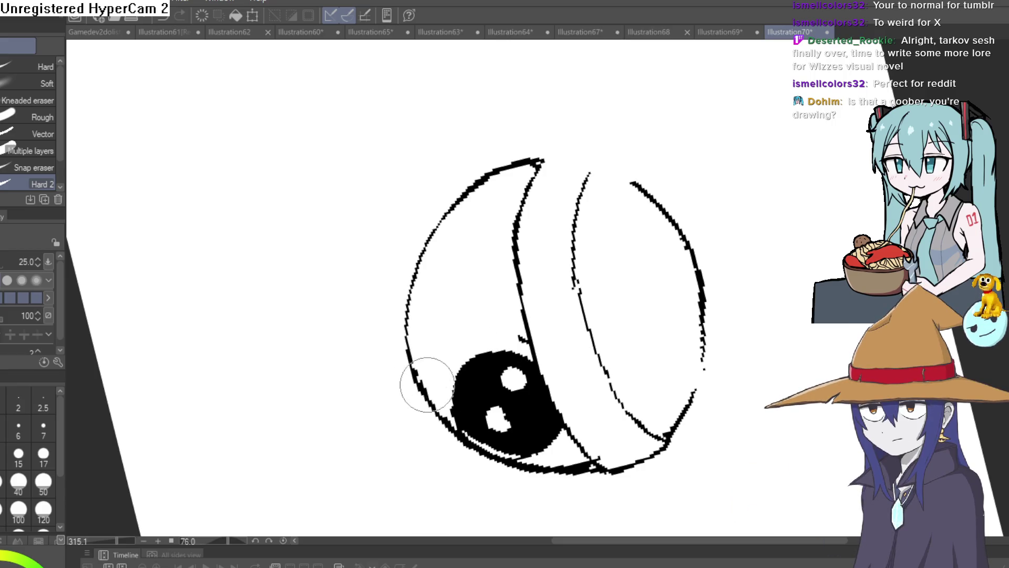
# - Rotate the canvas upright and ink over the upper eyelid line with the pixel Marker pen
pyautogui.scroll(-5, 523, 230)
pyautogui.moveTo(523, 230); pyautogui.dragTo(651, 404)
pyautogui.scroll(6, 553, 300)
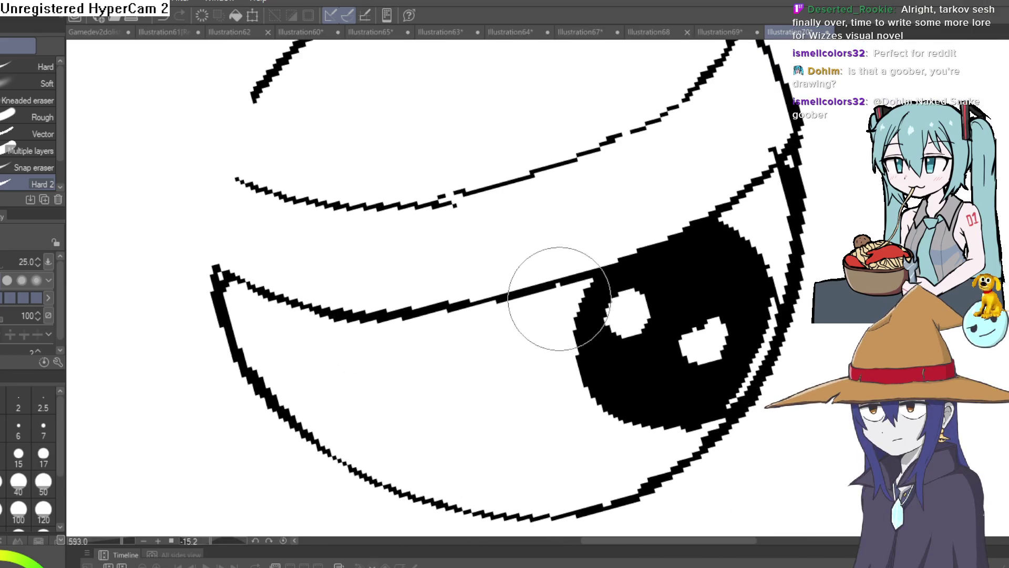
pyautogui.scroll(-1, 553, 300)
pyautogui.moveTo(552, 299); pyautogui.dragTo(514, 254)
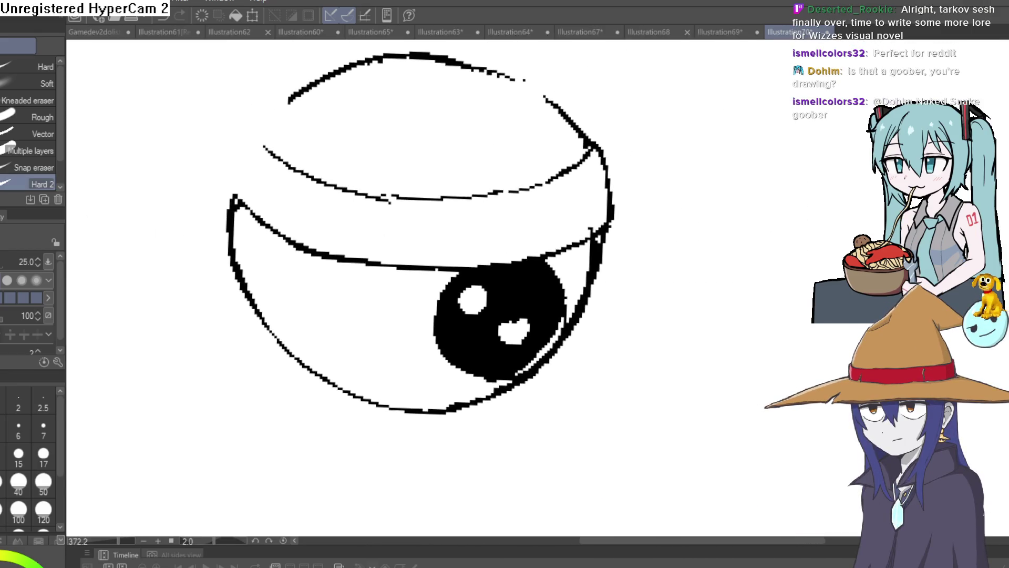
pyautogui.press('p')
pyautogui.scroll(2, 470, 270)
pyautogui.moveTo(324, 269); pyautogui.dragTo(237, 228)
pyautogui.moveTo(483, 256)
pyautogui.mouseDown()
pyautogui.moveTo(486, 289)
pyautogui.moveTo(455, 313)
pyautogui.moveTo(465, 258)
pyautogui.mouseUp()
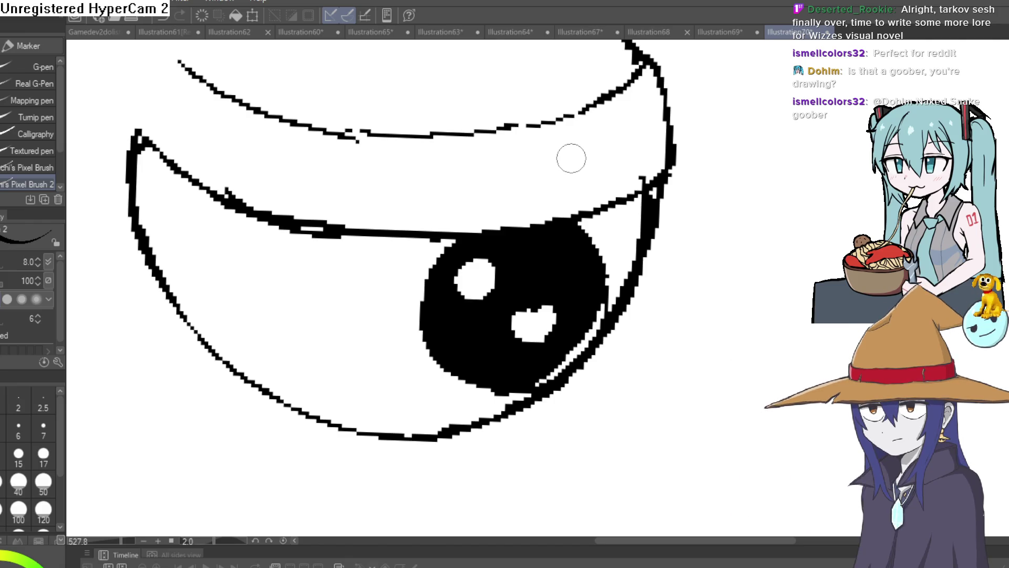
# - Add a stroke along the eye's left edge and a short hook at the outline's top
pyautogui.moveTo(595, 116)
pyautogui.mouseDown()
pyautogui.moveTo(736, 237)
pyautogui.moveTo(676, 196)
pyautogui.moveTo(735, 192)
pyautogui.moveTo(762, 288)
pyautogui.moveTo(532, 189)
pyautogui.mouseUp()
pyautogui.press('e')
pyautogui.scroll(5, 435, 165)
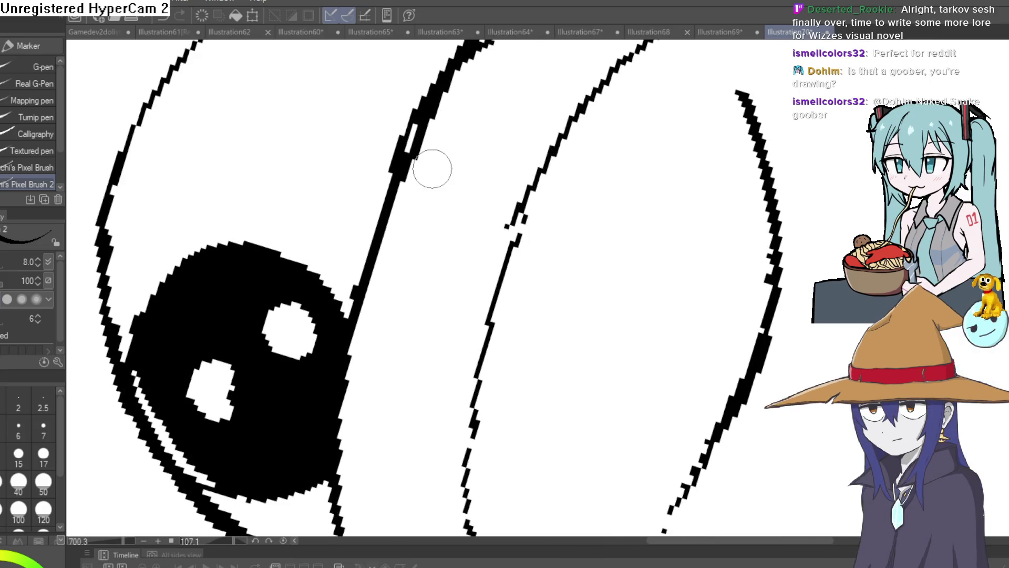
pyautogui.scroll(-2, 417, 229)
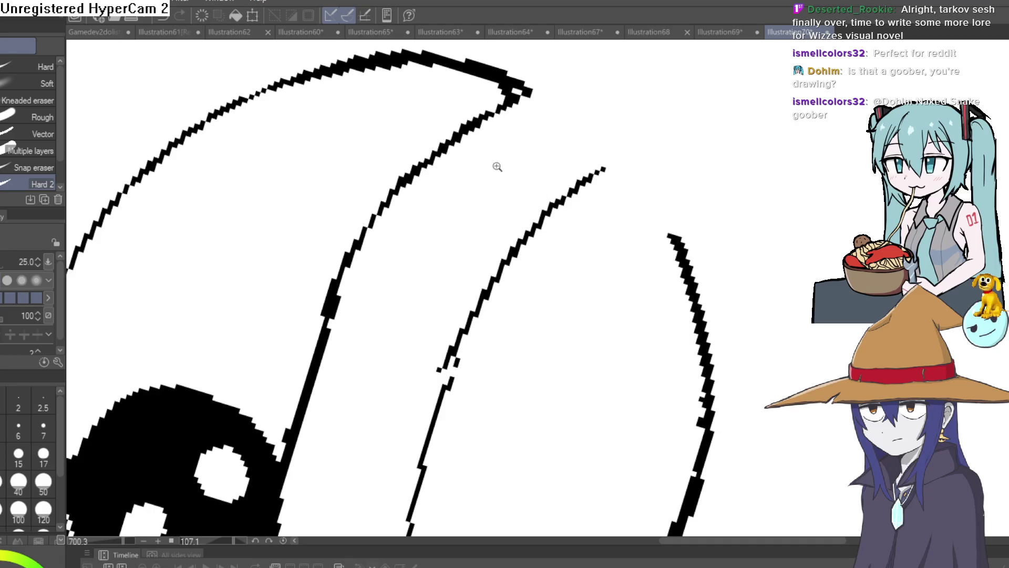
pyautogui.scroll(-3, 539, 138)
pyautogui.moveTo(538, 139)
pyautogui.mouseDown()
pyautogui.moveTo(647, 209)
pyautogui.moveTo(484, 162)
pyautogui.mouseUp()
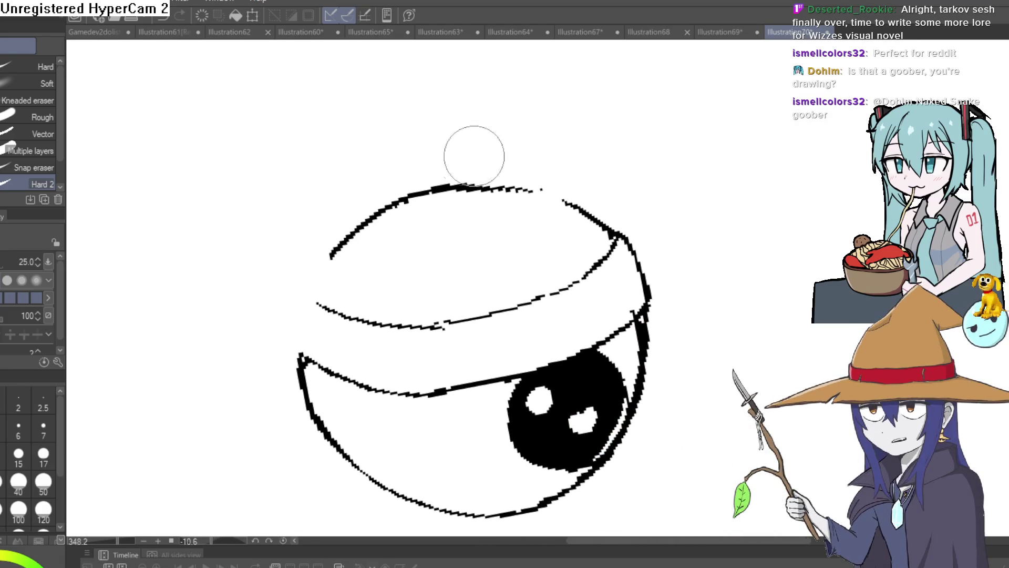
pyautogui.press('p')
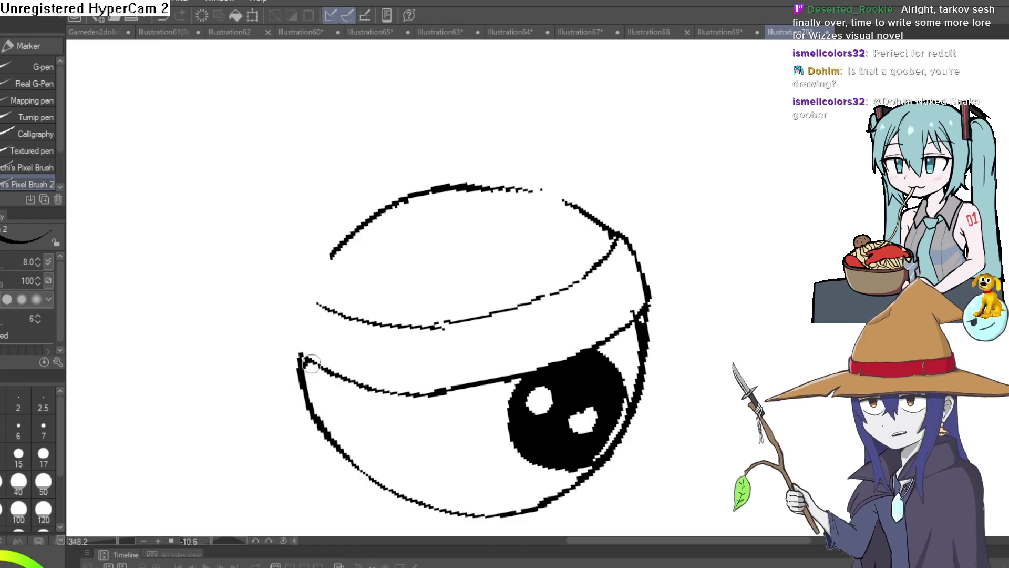
pyautogui.moveTo(292, 345)
pyautogui.mouseDown()
pyautogui.moveTo(314, 286)
pyautogui.moveTo(323, 311)
pyautogui.mouseUp()
pyautogui.moveTo(645, 304)
pyautogui.mouseDown()
pyautogui.moveTo(584, 240)
pyautogui.moveTo(642, 282)
pyautogui.moveTo(642, 162)
pyautogui.moveTo(558, 165)
pyautogui.moveTo(478, 322)
pyautogui.moveTo(489, 219)
pyautogui.moveTo(615, 228)
pyautogui.mouseUp()
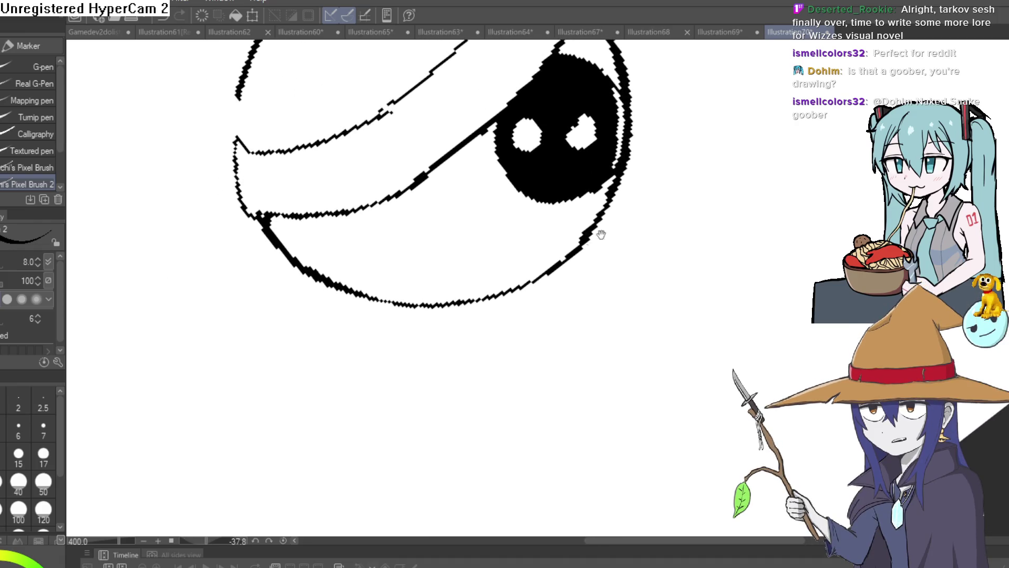
# - Erase the eyelid line that crosses the pupil
pyautogui.moveTo(515, 223)
pyautogui.mouseDown()
pyautogui.moveTo(739, 245)
pyautogui.moveTo(691, 311)
pyautogui.moveTo(705, 268)
pyautogui.moveTo(692, 313)
pyautogui.mouseUp()
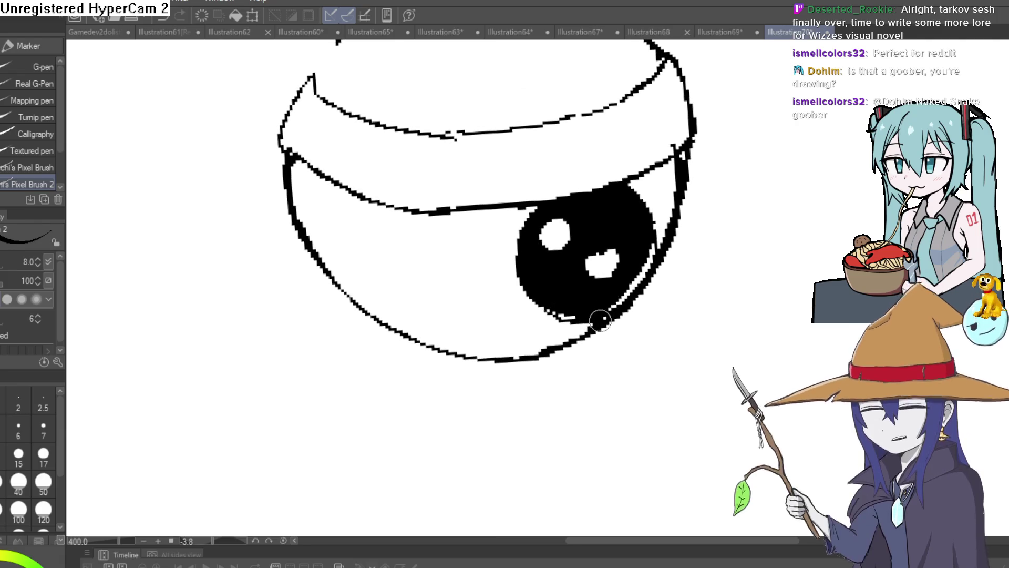
pyautogui.scroll(2, 605, 283)
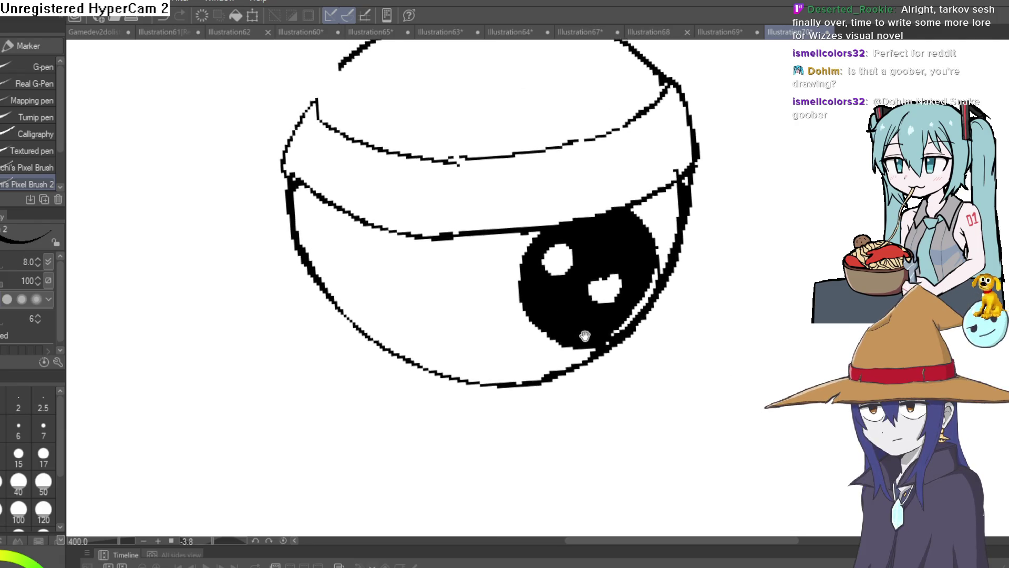
pyautogui.moveTo(629, 269); pyautogui.dragTo(530, 226)
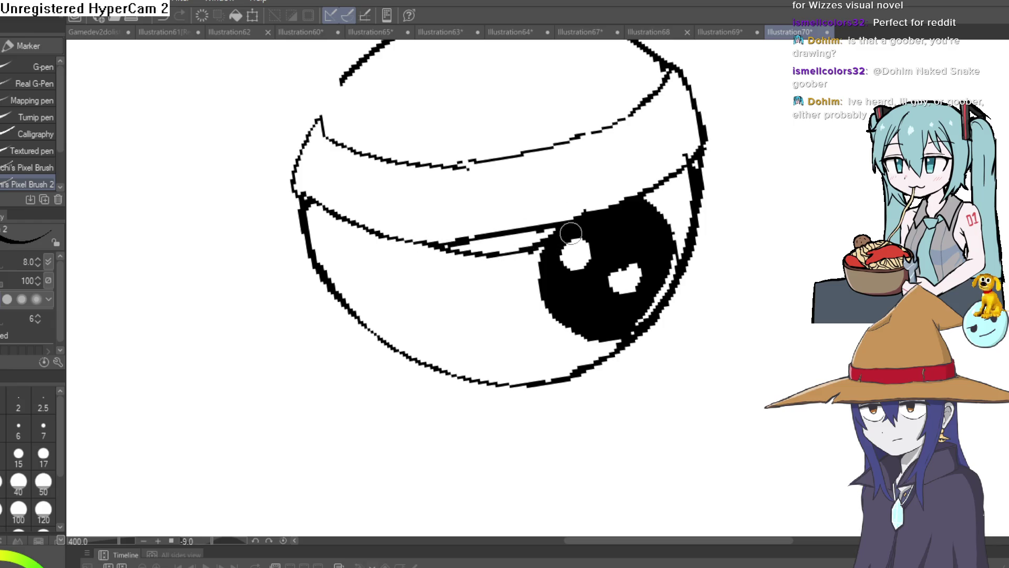
pyautogui.press('e')
pyautogui.moveTo(615, 189)
pyautogui.mouseDown()
pyautogui.moveTo(489, 237)
pyautogui.moveTo(472, 196)
pyautogui.mouseUp()
pyautogui.scroll(-2, 471, 196)
pyautogui.moveTo(642, 187); pyautogui.dragTo(732, 210)
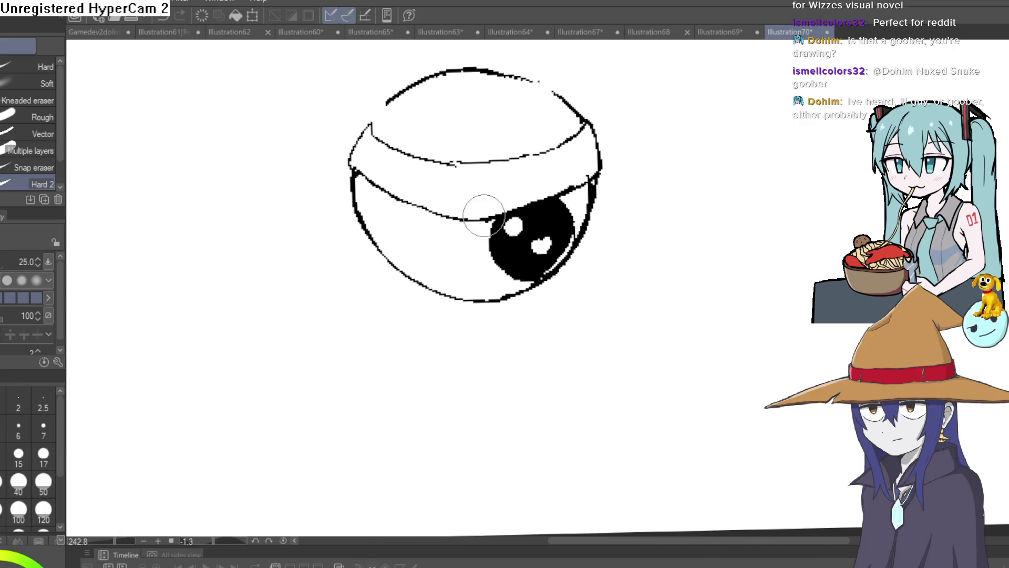
# - Trace the eye's lower-right outline, undoing a stray thin line below the pupil
pyautogui.press('p')
pyautogui.moveTo(531, 252)
pyautogui.mouseDown()
pyautogui.moveTo(510, 278)
pyautogui.moveTo(477, 266)
pyautogui.mouseUp()
pyautogui.scroll(3, 458, 278)
pyautogui.moveTo(512, 234)
pyautogui.mouseDown()
pyautogui.moveTo(449, 279)
pyautogui.moveTo(348, 288)
pyautogui.mouseUp()
pyautogui.hotkey('ctrl', 'z')
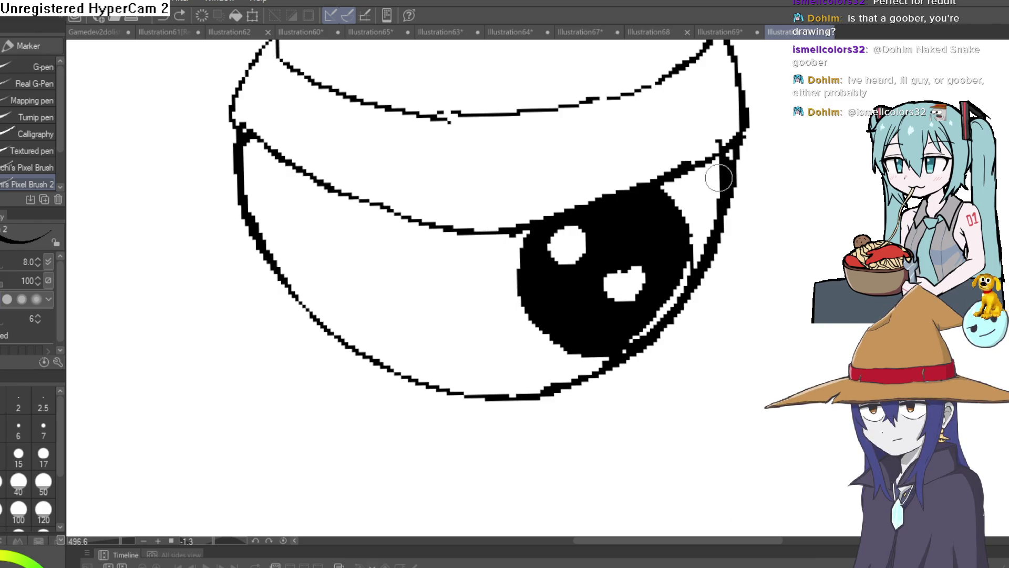
pyautogui.scroll(-4, 646, 247)
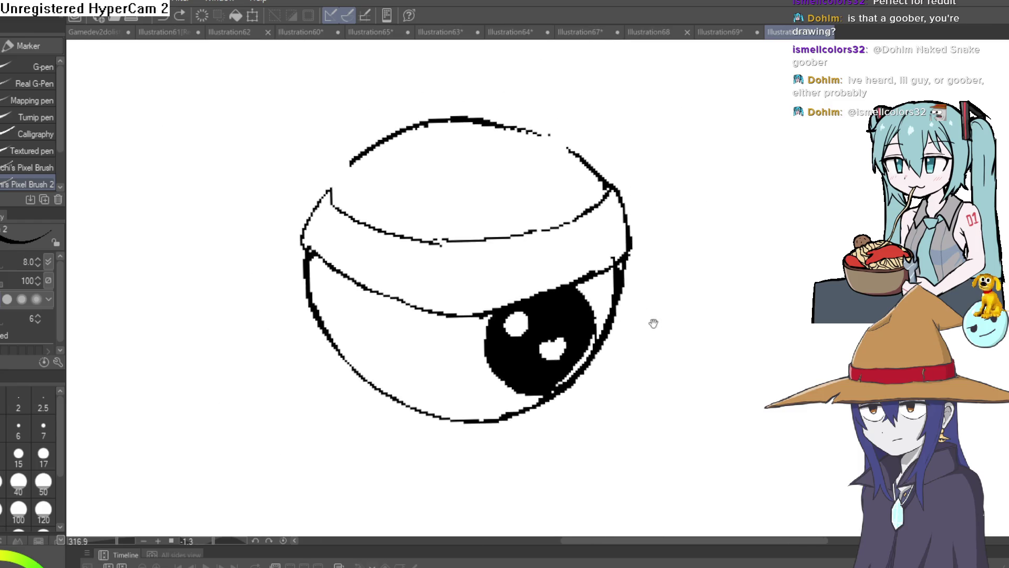
pyautogui.moveTo(536, 357)
pyautogui.mouseDown()
pyautogui.moveTo(505, 383)
pyautogui.moveTo(377, 414)
pyautogui.mouseUp()
# - Redraw the head's left side and top arc, then erase the old outer strokes and stray mark
pyautogui.moveTo(288, 294)
pyautogui.mouseDown()
pyautogui.moveTo(283, 276)
pyautogui.moveTo(342, 163)
pyautogui.moveTo(368, 144)
pyautogui.mouseUp()
pyautogui.moveTo(321, 184); pyautogui.dragTo(490, 145)
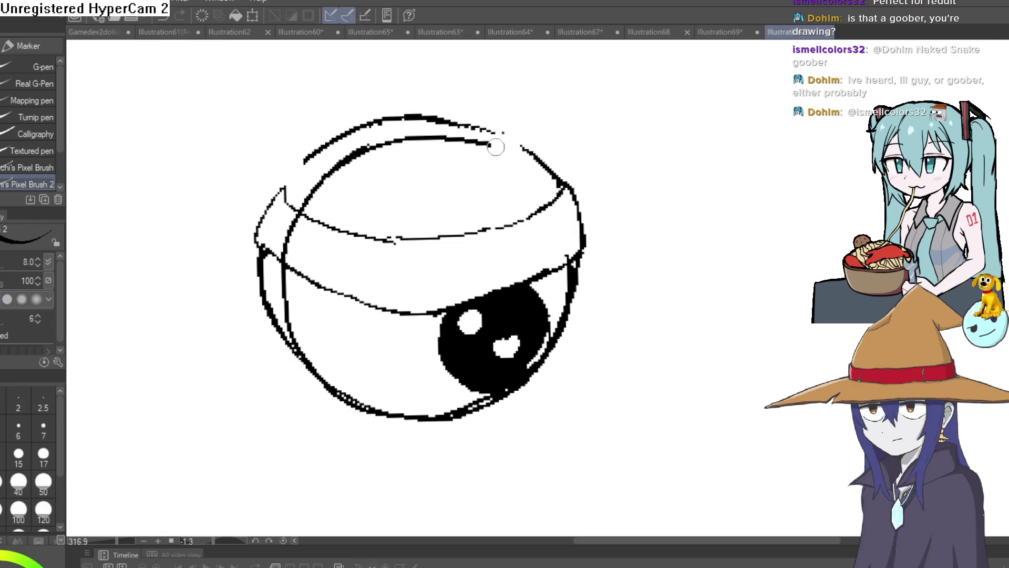
pyautogui.press('e')
pyautogui.moveTo(273, 273)
pyautogui.mouseDown()
pyautogui.moveTo(270, 338)
pyautogui.moveTo(264, 270)
pyautogui.moveTo(282, 216)
pyautogui.moveTo(427, 95)
pyautogui.moveTo(518, 131)
pyautogui.mouseUp()
pyautogui.moveTo(259, 209); pyautogui.dragTo(251, 240)
pyautogui.moveTo(350, 407); pyautogui.dragTo(501, 414)
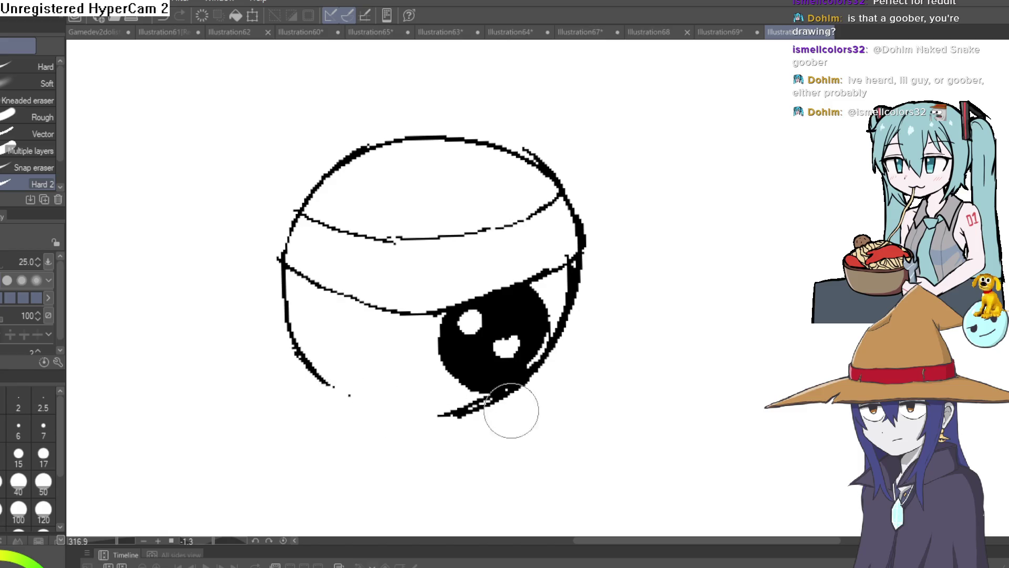
pyautogui.hotkey('ctrl', 'z')
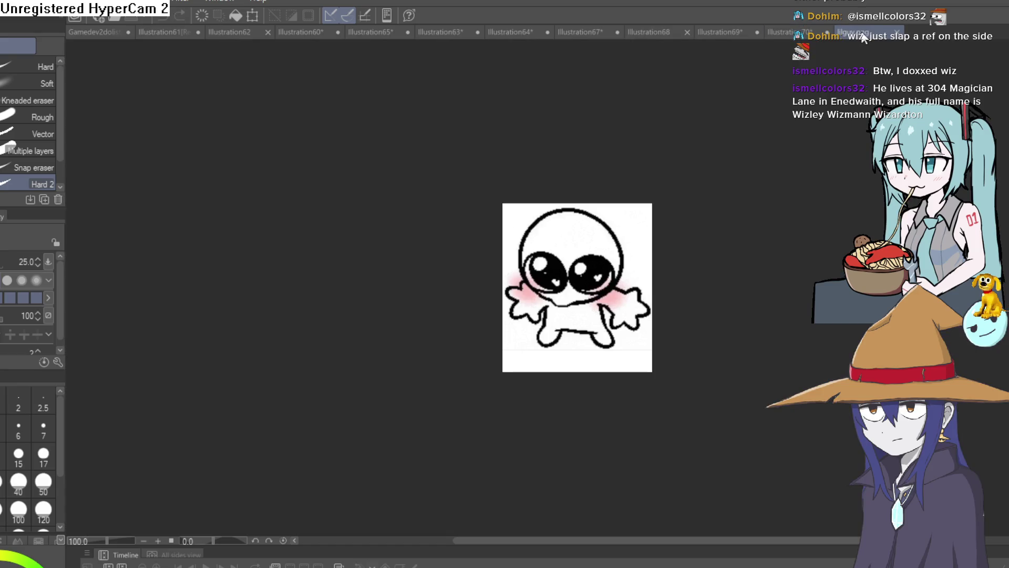
# - Dock the lilguy.png reference in a left pane, adjust the divider and zoom the reference in
pyautogui.moveTo(76, 241); pyautogui.dragTo(76, 241)
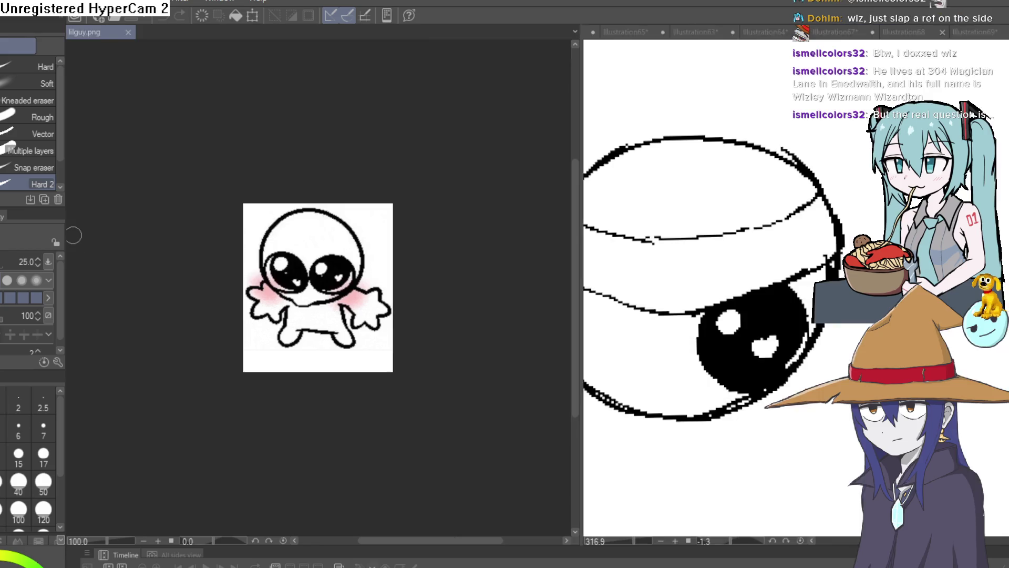
pyautogui.moveTo(583, 261); pyautogui.dragTo(272, 273)
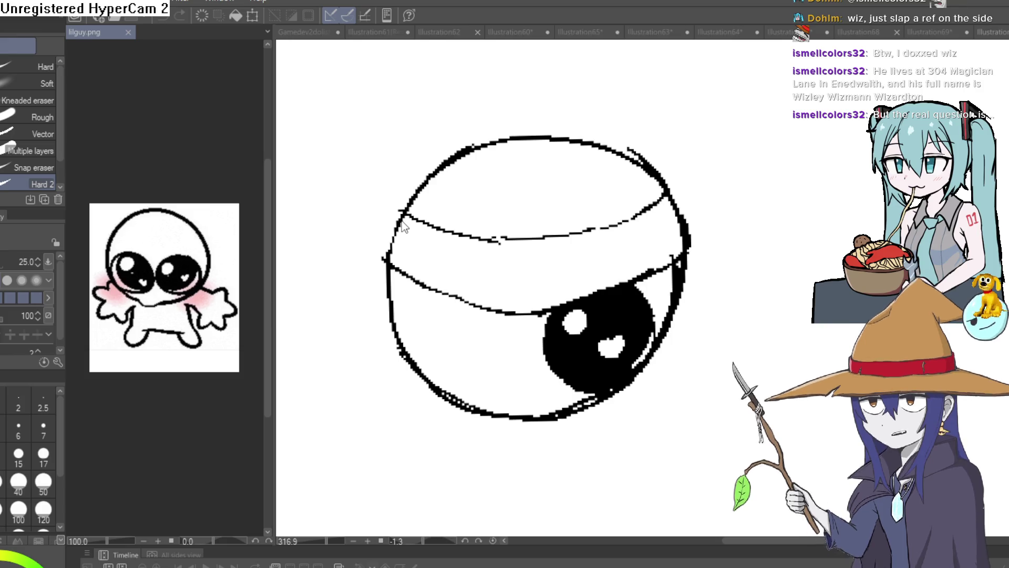
pyautogui.moveTo(271, 257); pyautogui.dragTo(315, 263)
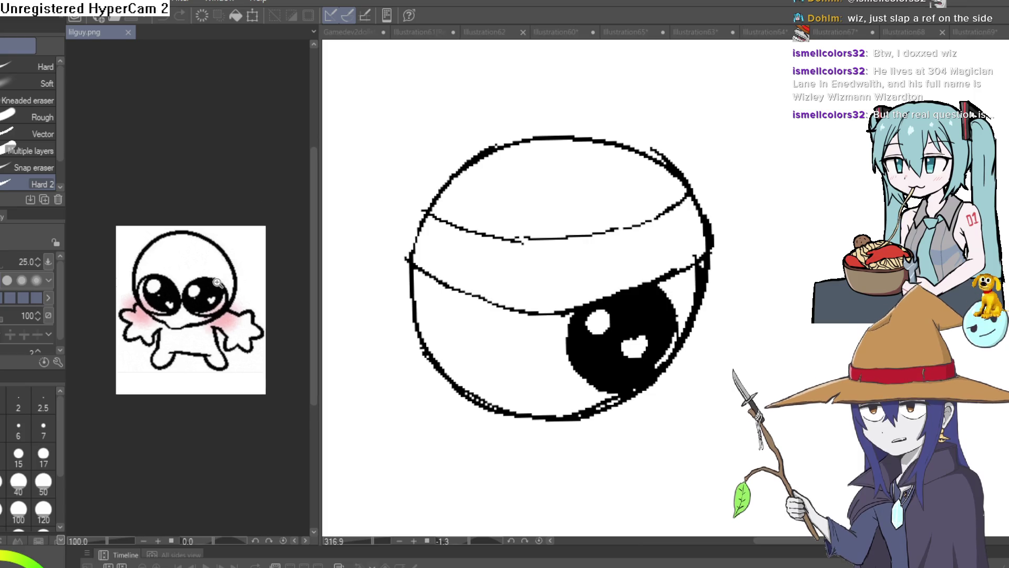
pyautogui.scroll(4, 260, 278)
pyautogui.scroll(2, 260, 277)
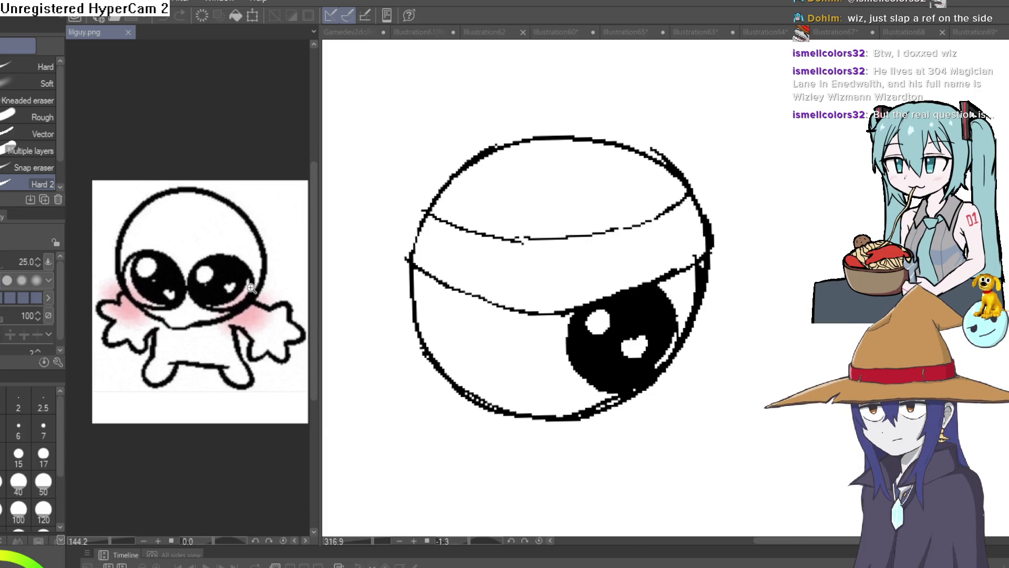
# - Try a curved line inside the eye's lower edge with the pixel pen, then undo it
pyautogui.press('p')
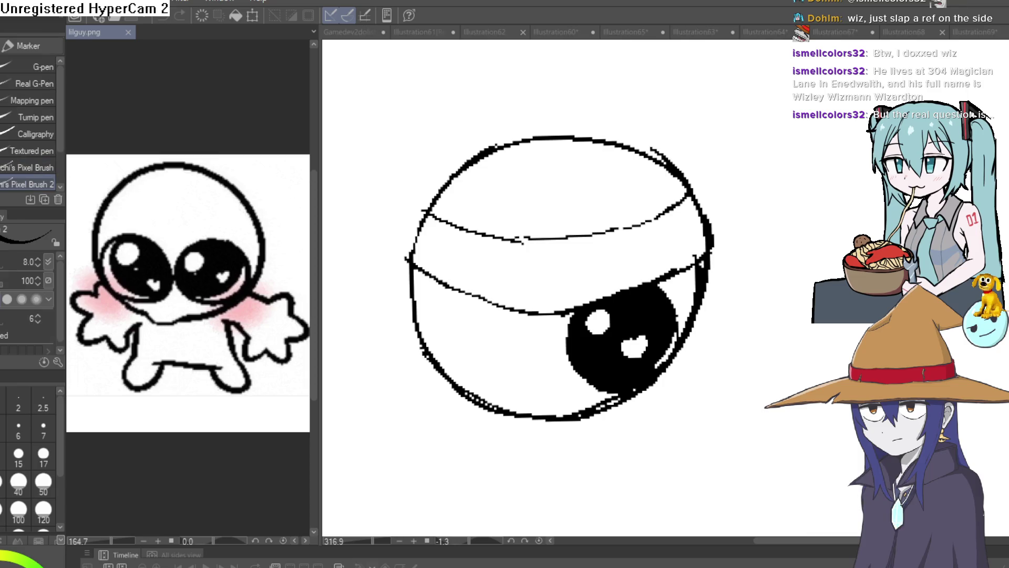
pyautogui.moveTo(625, 398)
pyautogui.mouseDown()
pyautogui.moveTo(531, 405)
pyautogui.moveTo(471, 379)
pyautogui.mouseUp()
pyautogui.hotkey('ctrl', 'z')
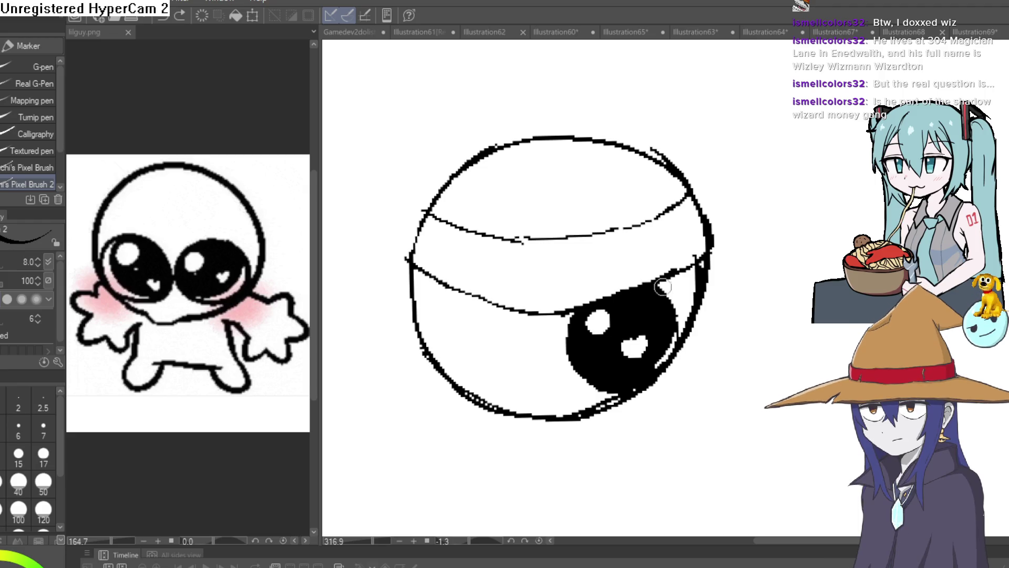
pyautogui.moveTo(713, 260); pyautogui.dragTo(719, 291)
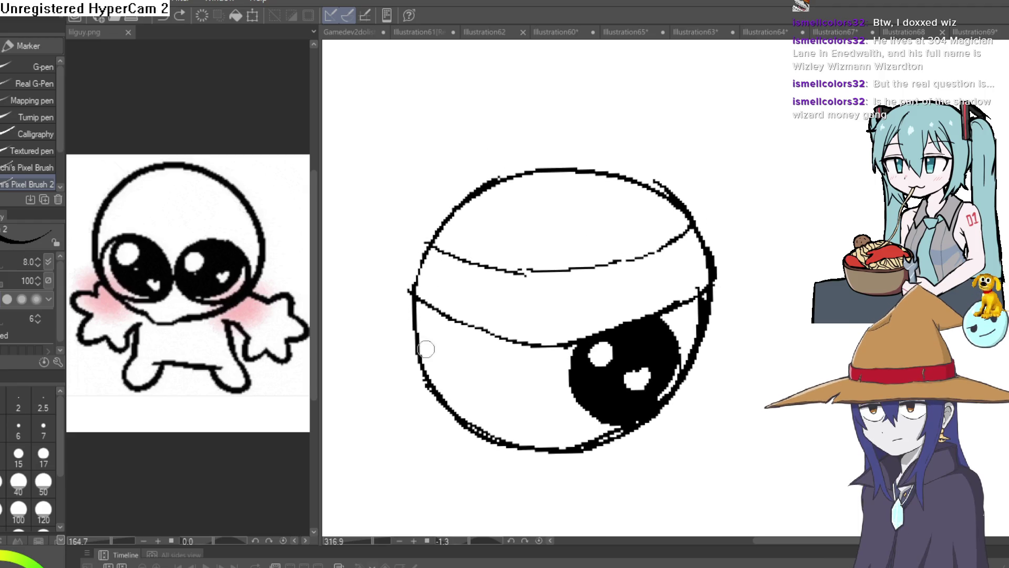
# - Trace the eyeball's top outline and redraw its left side up to the upper lid
pyautogui.moveTo(413, 296)
pyautogui.mouseDown()
pyautogui.moveTo(484, 195)
pyautogui.moveTo(573, 167)
pyautogui.moveTo(663, 185)
pyautogui.moveTo(687, 225)
pyautogui.mouseUp()
pyautogui.press('e')
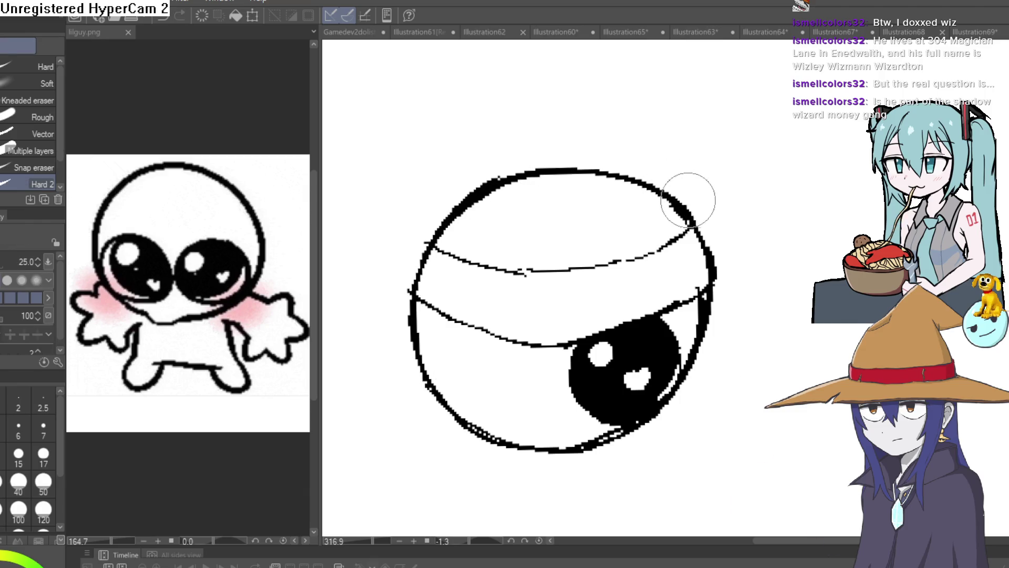
pyautogui.moveTo(719, 278)
pyautogui.mouseDown()
pyautogui.moveTo(686, 258)
pyautogui.moveTo(698, 225)
pyautogui.moveTo(705, 263)
pyautogui.mouseUp()
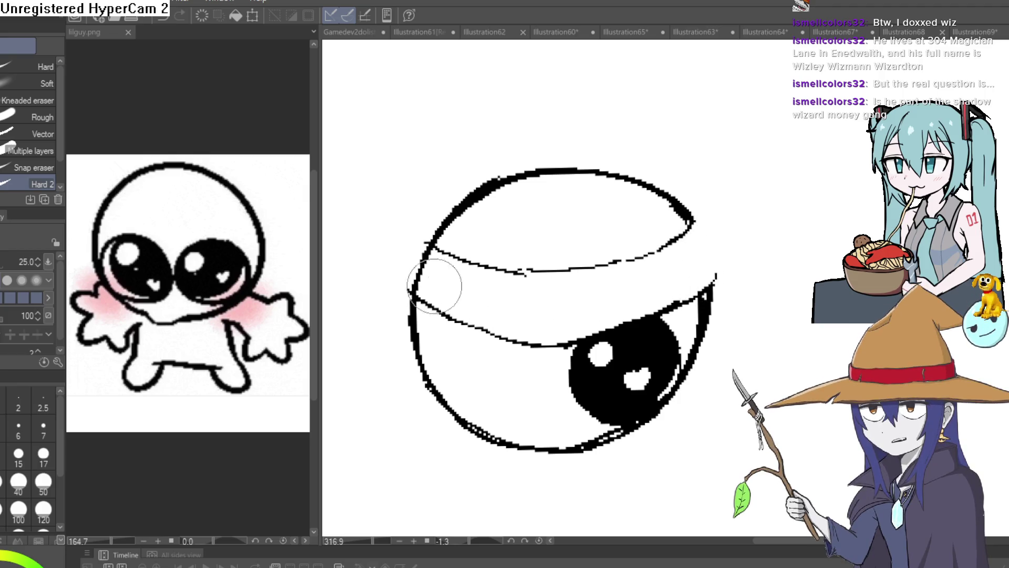
pyautogui.moveTo(423, 286); pyautogui.dragTo(424, 254)
pyautogui.press('p')
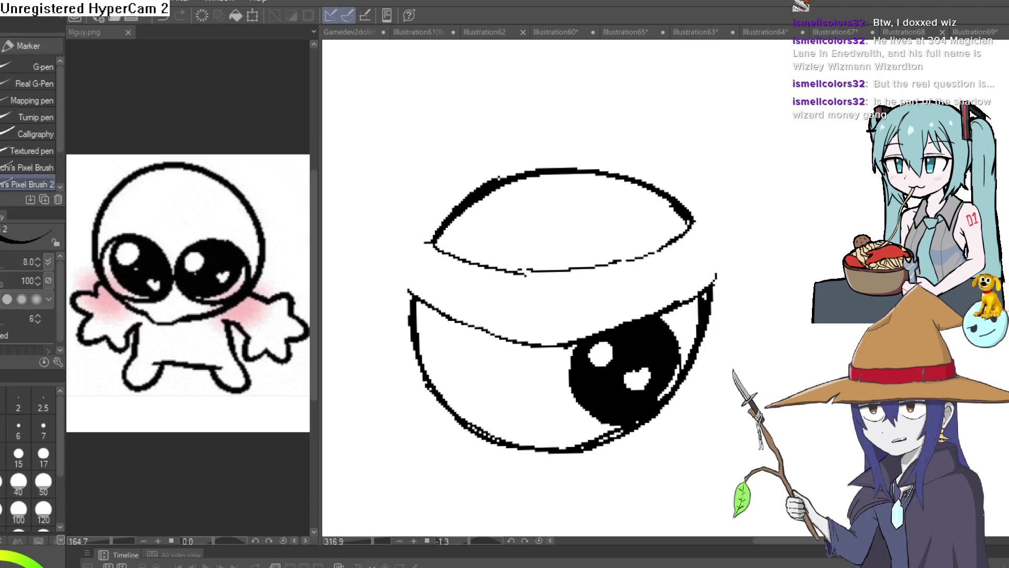
pyautogui.moveTo(413, 300)
pyautogui.mouseDown()
pyautogui.moveTo(408, 266)
pyautogui.moveTo(435, 227)
pyautogui.moveTo(405, 270)
pyautogui.moveTo(397, 264)
pyautogui.moveTo(409, 272)
pyautogui.moveTo(457, 210)
pyautogui.mouseUp()
# - Carry the outline up to the upper lid and close the eyeball's right contour
pyautogui.press('e')
pyautogui.press('p')
pyautogui.moveTo(704, 226)
pyautogui.mouseDown()
pyautogui.moveTo(654, 230)
pyautogui.moveTo(636, 244)
pyautogui.mouseUp()
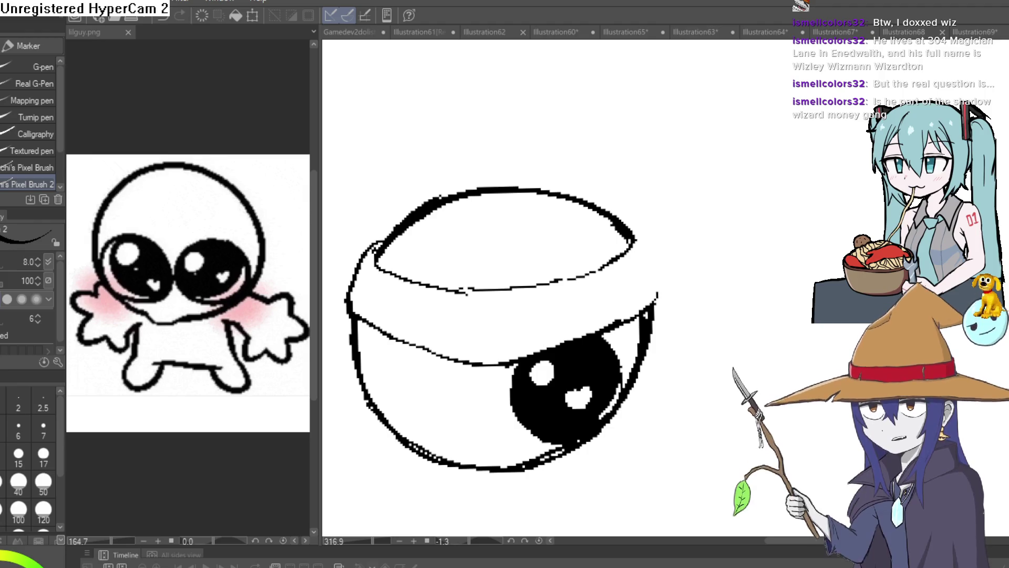
pyautogui.moveTo(656, 304); pyautogui.dragTo(639, 232)
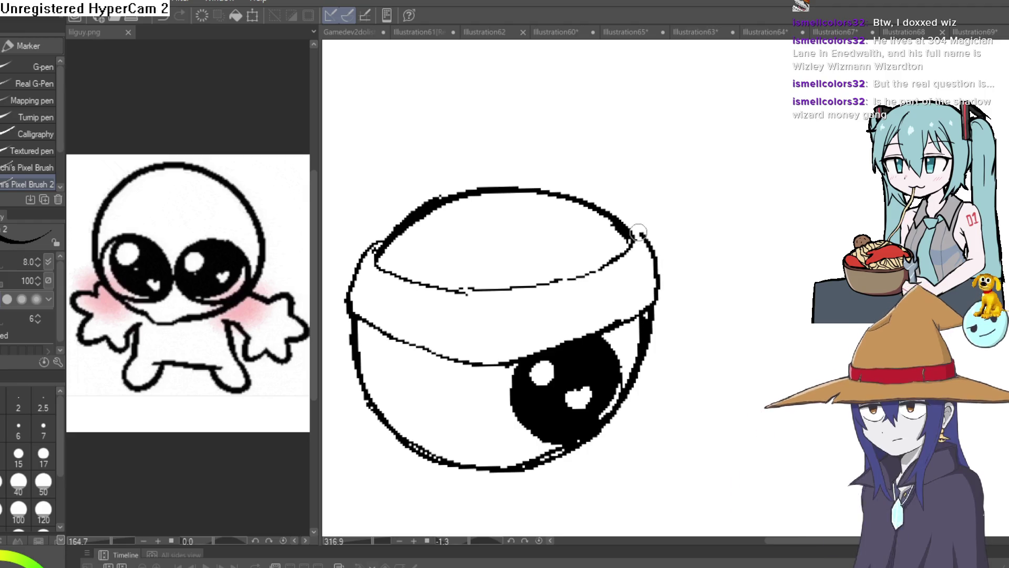
pyautogui.moveTo(620, 310)
pyautogui.mouseDown()
pyautogui.moveTo(636, 260)
pyautogui.moveTo(620, 246)
pyautogui.mouseUp()
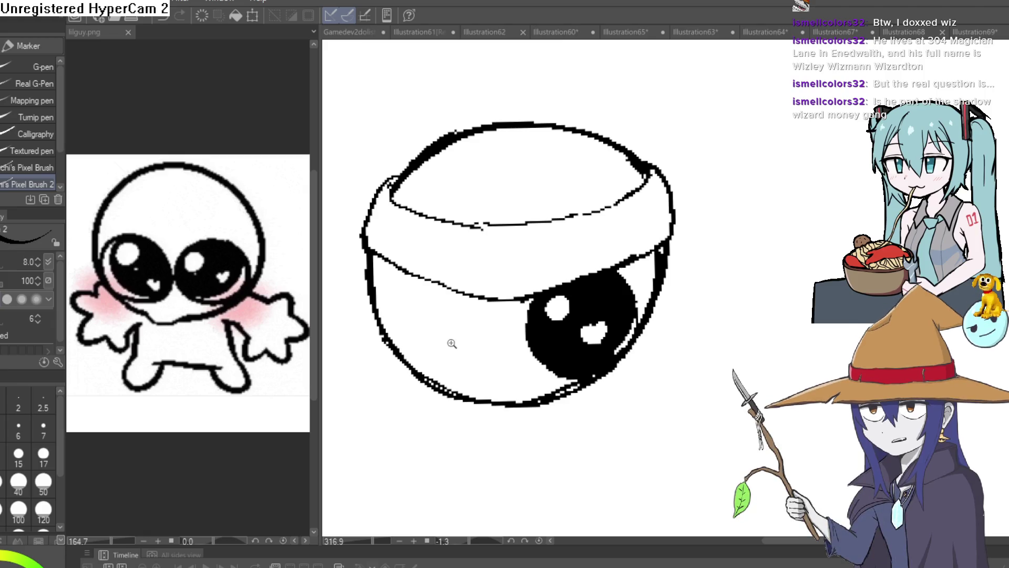
pyautogui.moveTo(451, 343); pyautogui.dragTo(459, 344)
pyautogui.press('e')
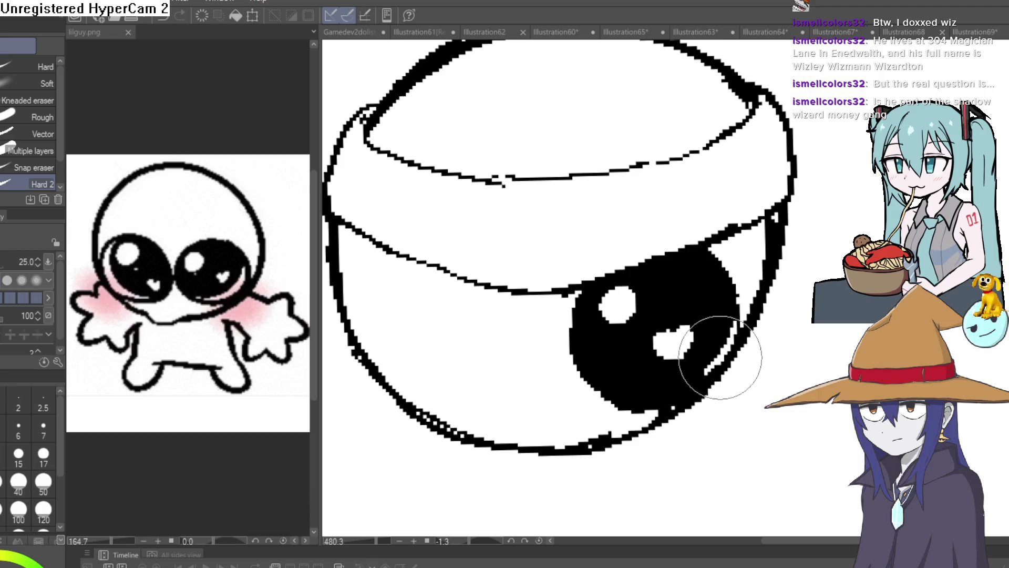
# - Undo the two stray strokes and draw a new curved line across the eye
pyautogui.press('p')
pyautogui.moveTo(596, 338)
pyautogui.mouseDown()
pyautogui.moveTo(617, 301)
pyautogui.moveTo(649, 293)
pyautogui.mouseUp()
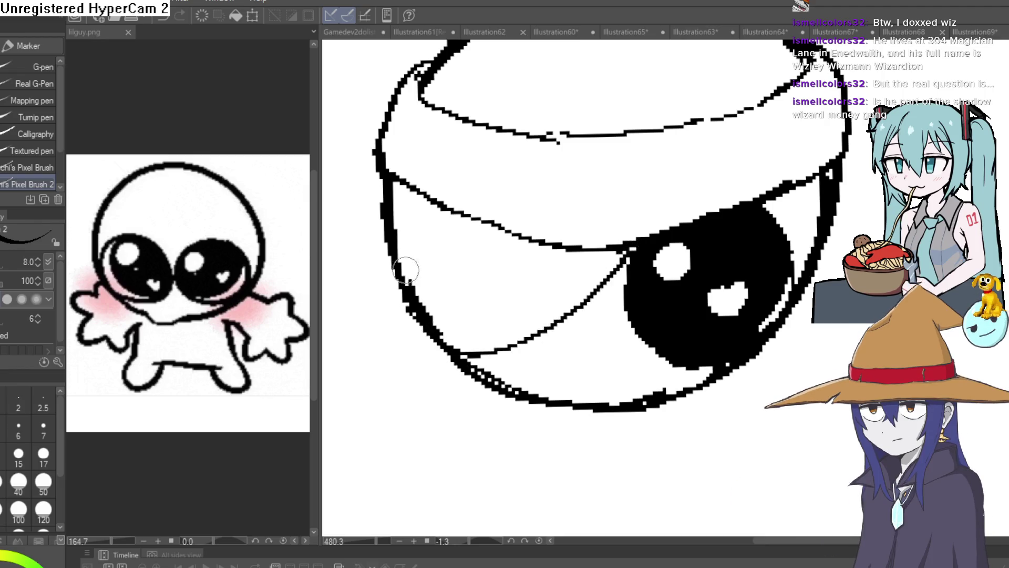
pyautogui.hotkey('ctrl', 'z')
pyautogui.hotkey('ctrl', 'z')
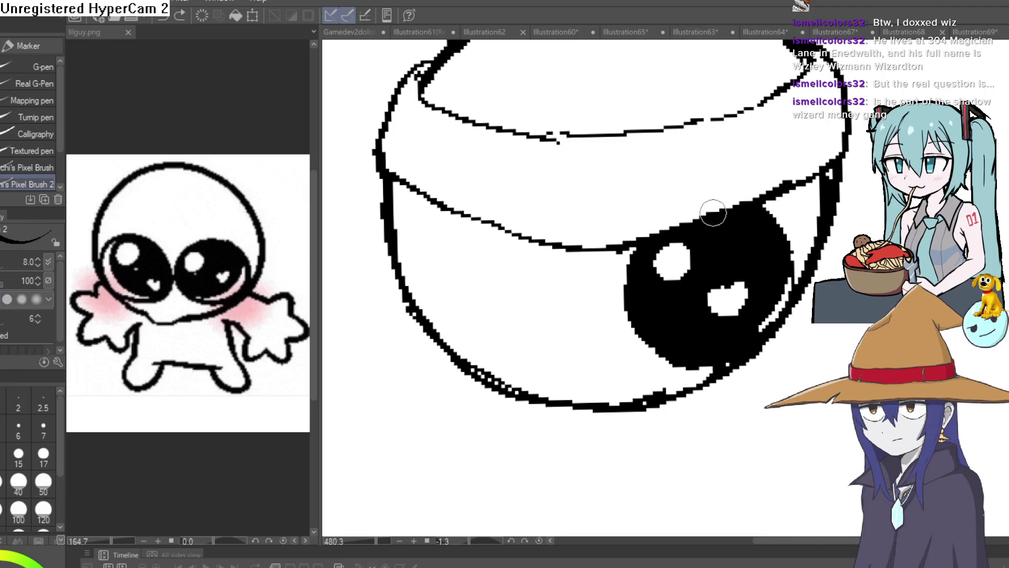
pyautogui.moveTo(601, 238)
pyautogui.mouseDown()
pyautogui.moveTo(543, 316)
pyautogui.moveTo(710, 241)
pyautogui.moveTo(647, 205)
pyautogui.moveTo(626, 178)
pyautogui.mouseUp()
pyautogui.moveTo(571, 309); pyautogui.dragTo(385, 421)
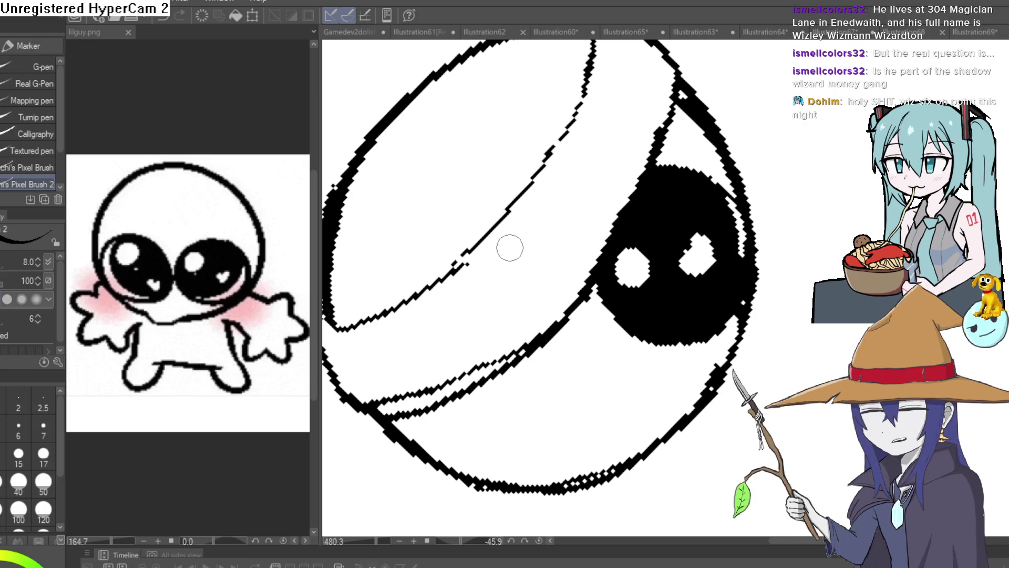
# - Erase the doubled inner line of the headband with the Hard eraser
pyautogui.moveTo(793, 184)
pyautogui.mouseDown()
pyautogui.moveTo(755, 320)
pyautogui.moveTo(640, 215)
pyautogui.mouseUp()
pyautogui.click(568, 188)
pyautogui.press('e')
pyautogui.moveTo(504, 252)
pyautogui.mouseDown()
pyautogui.moveTo(484, 348)
pyautogui.moveTo(491, 270)
pyautogui.moveTo(540, 139)
pyautogui.mouseUp()
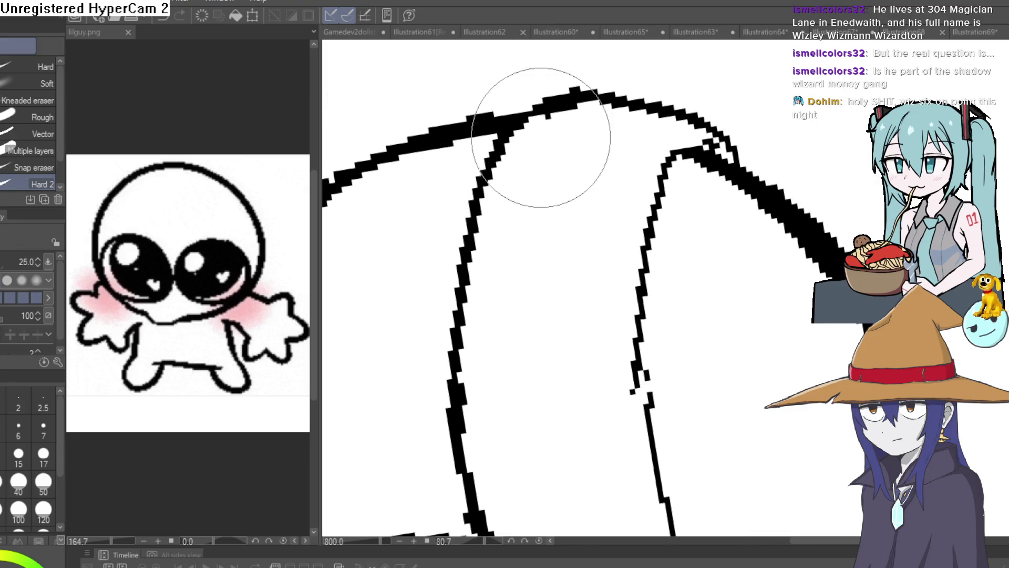
pyautogui.moveTo(636, 109)
pyautogui.mouseDown()
pyautogui.moveTo(556, 158)
pyautogui.moveTo(514, 248)
pyautogui.moveTo(604, 267)
pyautogui.mouseUp()
pyautogui.scroll(-5, 604, 267)
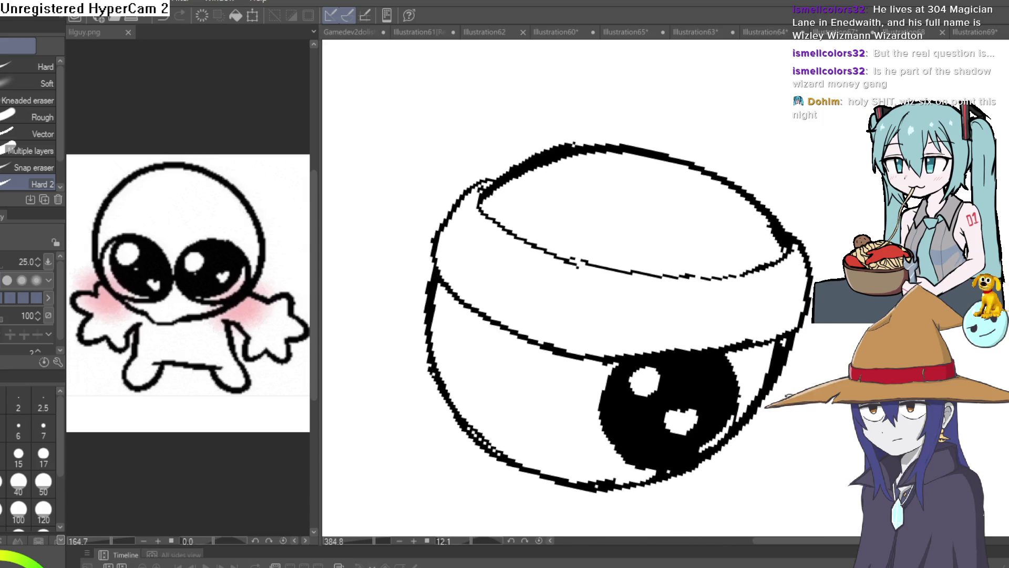
pyautogui.moveTo(800, 361); pyautogui.dragTo(738, 285)
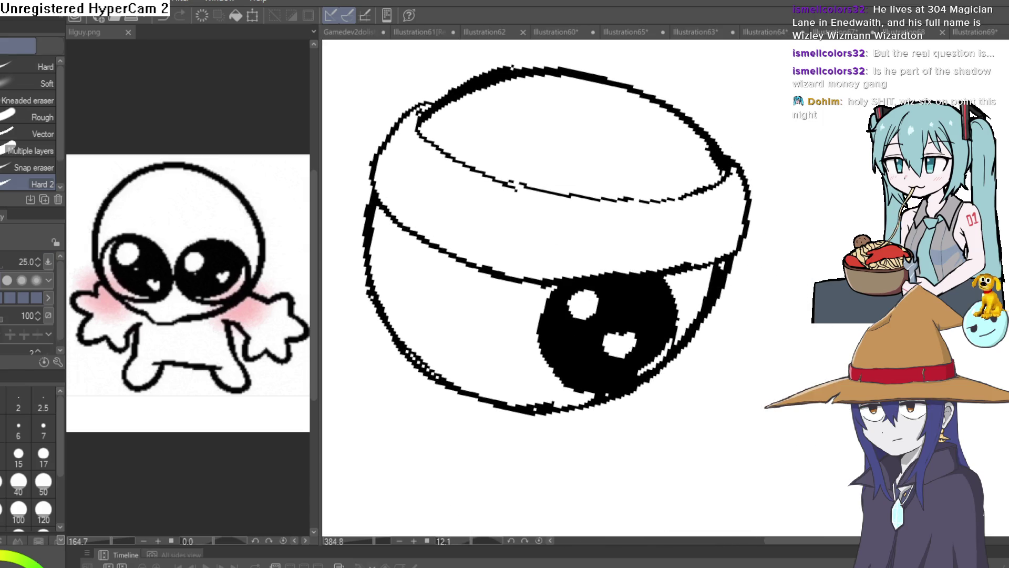
# - Draw a curved inner fold line along the lower eyelid with the pixel pen
pyautogui.press('p')
pyautogui.moveTo(609, 221); pyautogui.dragTo(583, 255)
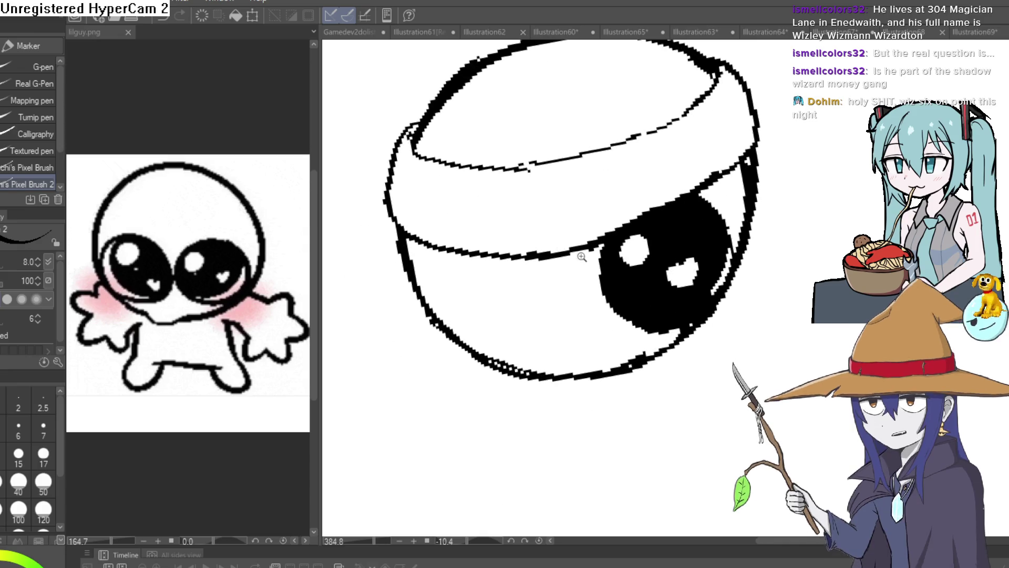
pyautogui.scroll(3, 582, 255)
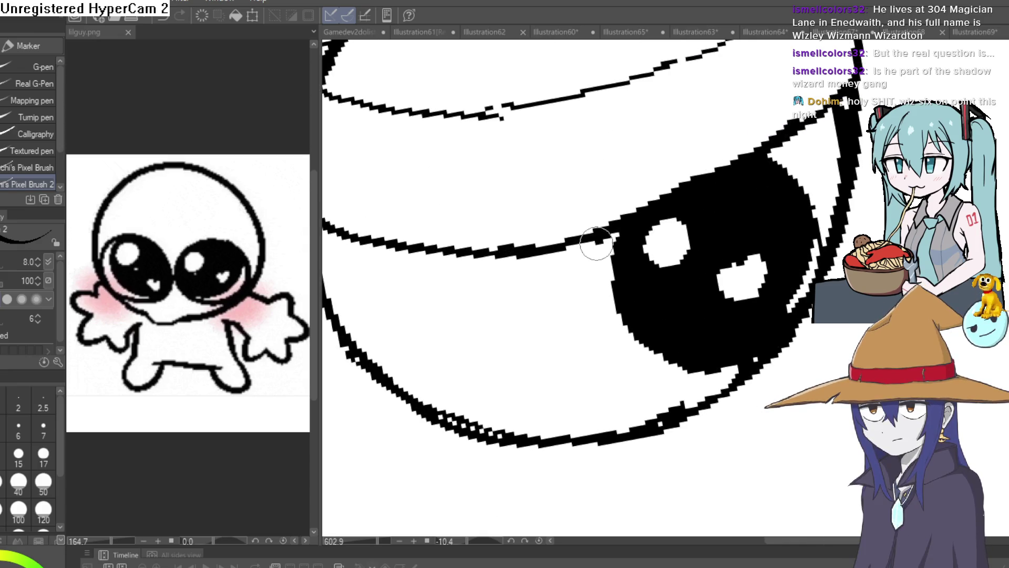
pyautogui.moveTo(575, 293); pyautogui.dragTo(443, 386)
pyautogui.moveTo(472, 329); pyautogui.dragTo(441, 272)
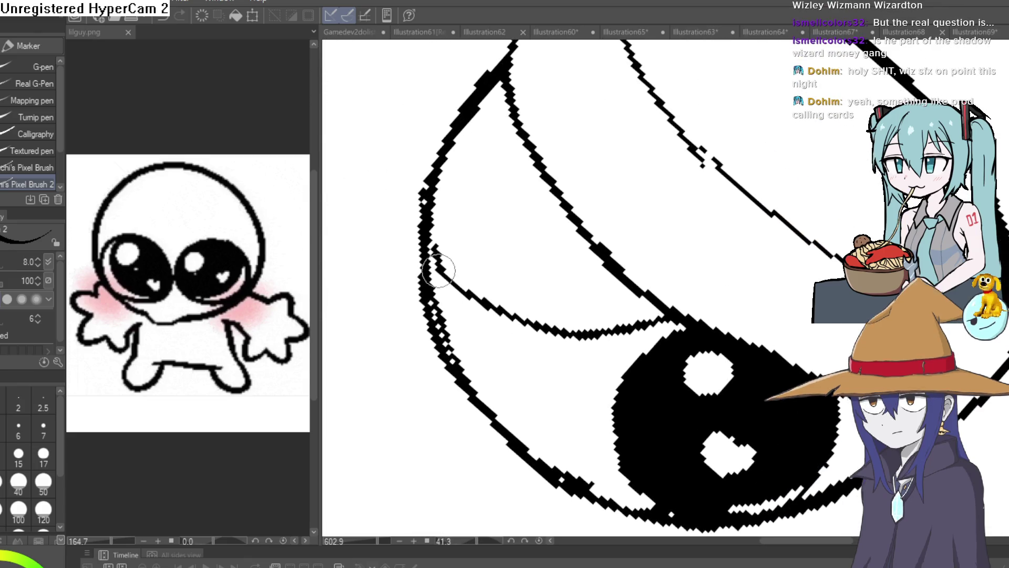
pyautogui.moveTo(699, 157)
pyautogui.mouseDown()
pyautogui.moveTo(746, 318)
pyautogui.moveTo(720, 247)
pyautogui.mouseUp()
pyautogui.moveTo(682, 297)
pyautogui.mouseDown()
pyautogui.moveTo(525, 370)
pyautogui.moveTo(674, 333)
pyautogui.mouseUp()
pyautogui.press('e')
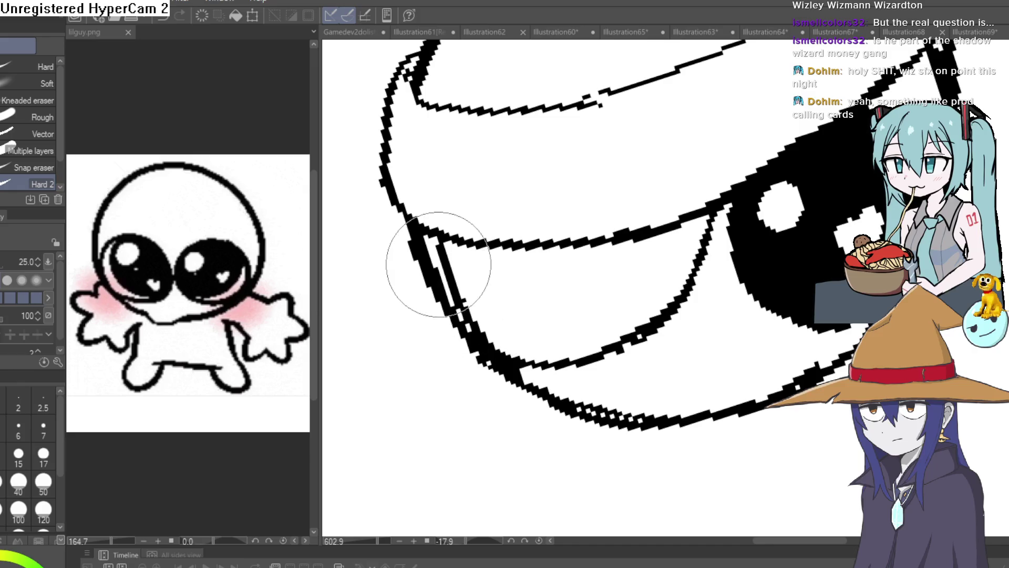
# - Connect the lower-lid fold to the eye outline with short strokes at the lid corner
pyautogui.press('p')
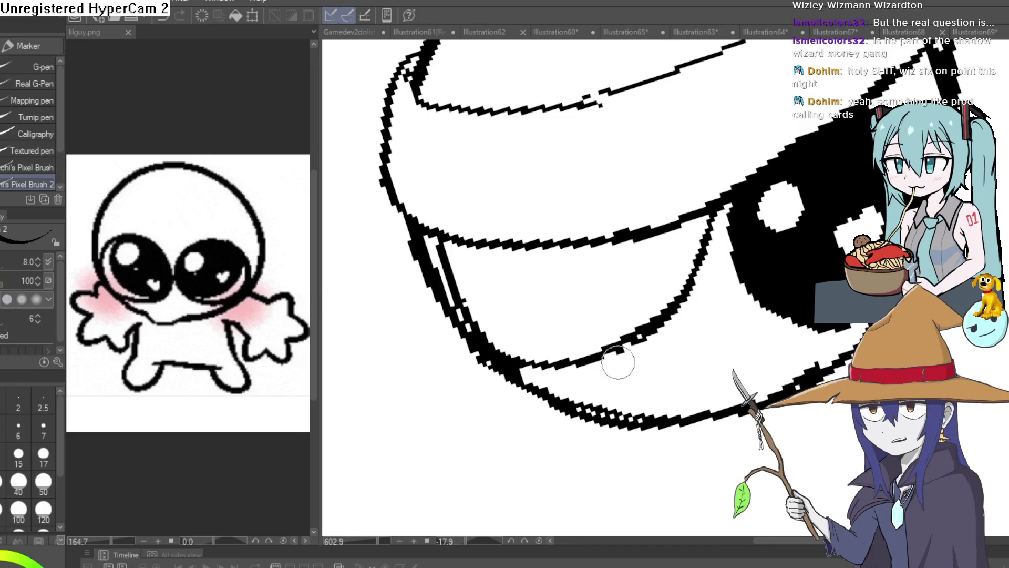
pyautogui.moveTo(566, 365); pyautogui.dragTo(561, 378)
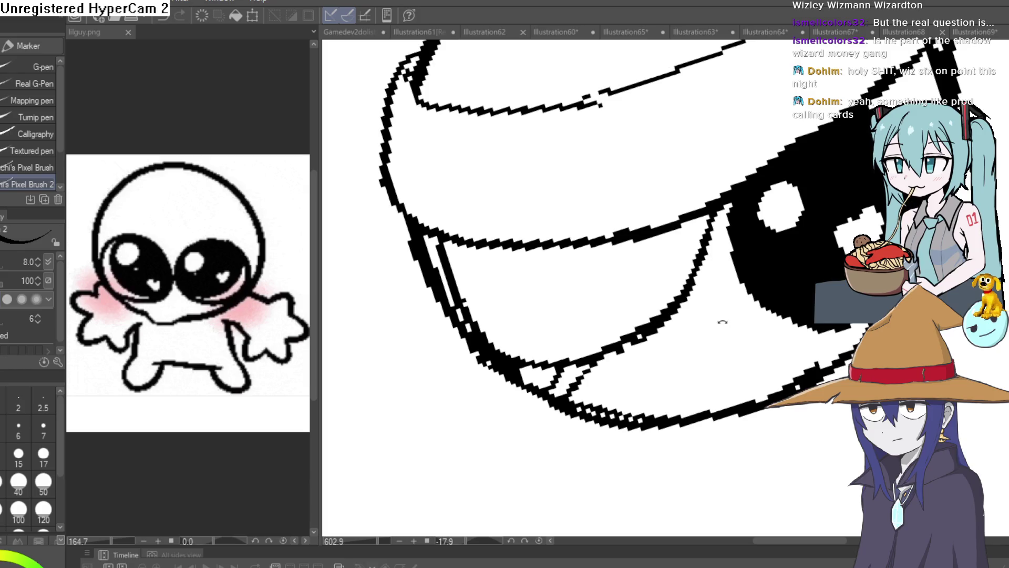
pyautogui.scroll(-5, 722, 321)
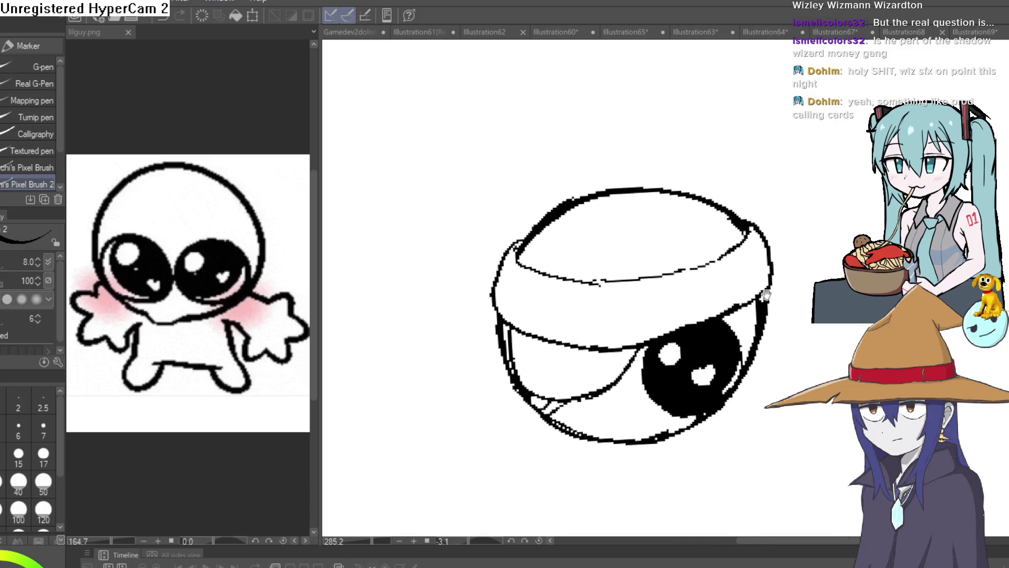
pyautogui.moveTo(752, 274); pyautogui.dragTo(686, 265)
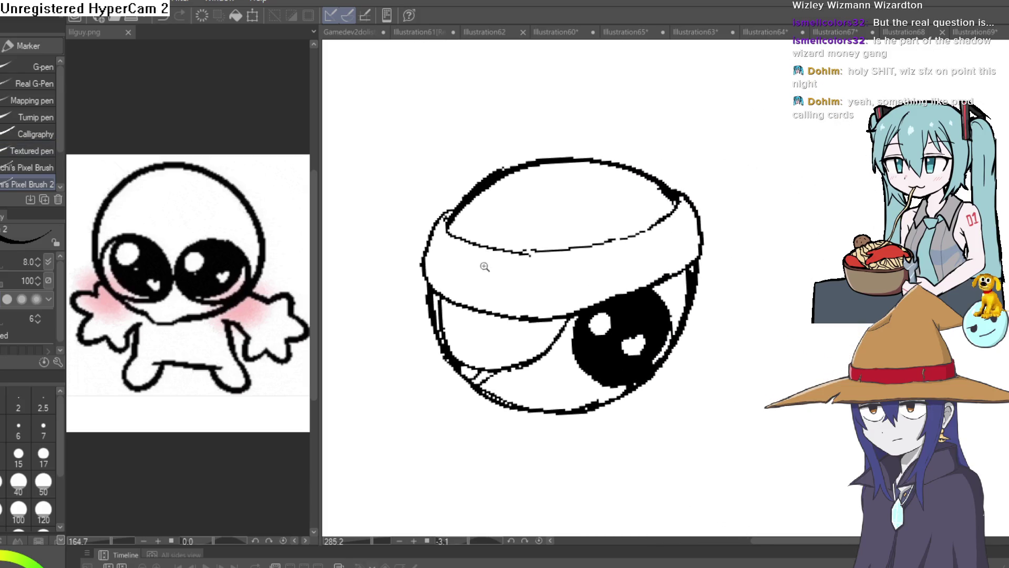
pyautogui.scroll(3, 564, 406)
pyautogui.moveTo(551, 424)
pyautogui.mouseDown()
pyautogui.moveTo(573, 413)
pyautogui.moveTo(514, 394)
pyautogui.mouseUp()
# - Erase a thin white gap between the pupil's edge and the eyeball outline
pyautogui.press('e')
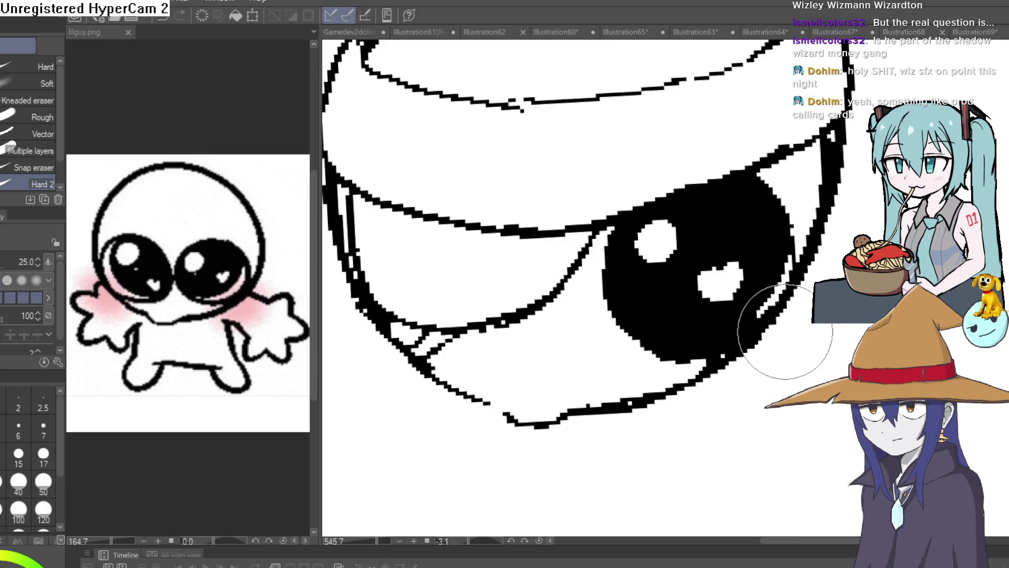
pyautogui.moveTo(765, 293)
pyautogui.mouseDown()
pyautogui.moveTo(743, 349)
pyautogui.moveTo(675, 341)
pyautogui.mouseUp()
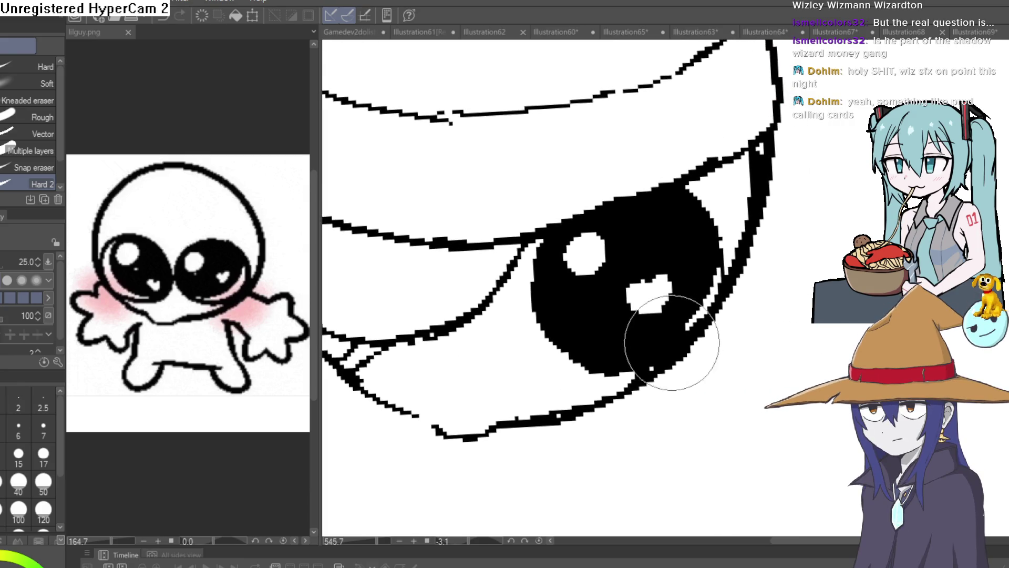
pyautogui.moveTo(608, 348)
pyautogui.mouseDown()
pyautogui.moveTo(687, 326)
pyautogui.moveTo(714, 273)
pyautogui.moveTo(697, 317)
pyautogui.moveTo(610, 361)
pyautogui.mouseUp()
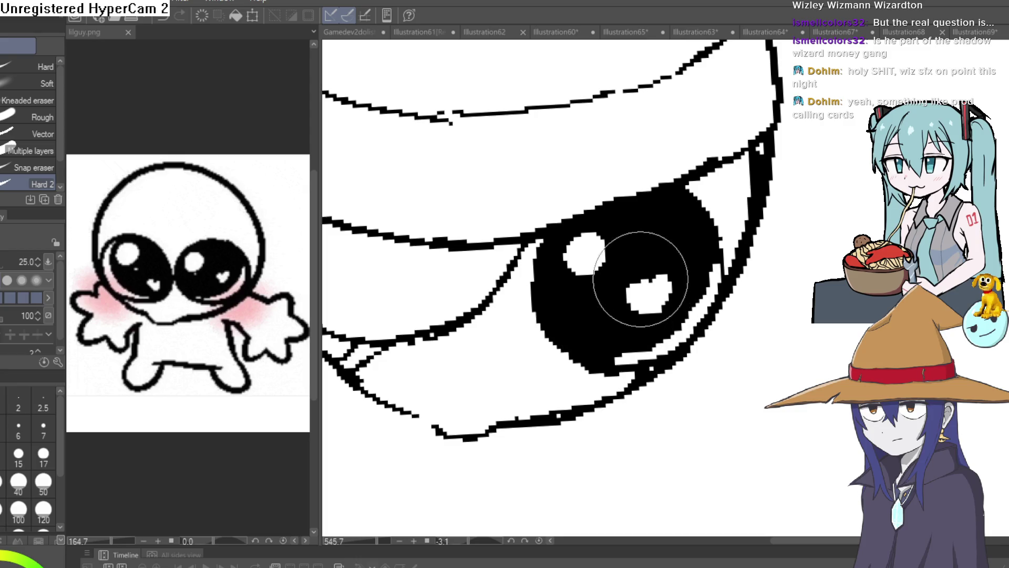
# - Fill black pixels into the heart highlight's notch, then zoom out to show the whole head upright
pyautogui.press('p')
pyautogui.moveTo(606, 267); pyautogui.dragTo(685, 277)
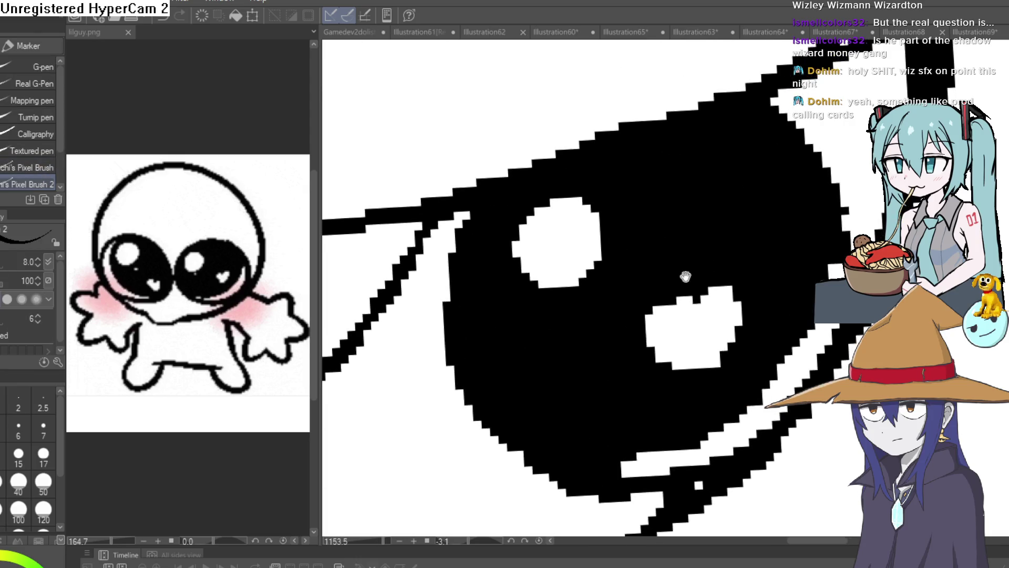
pyautogui.click(685, 308)
pyautogui.click(705, 303)
pyautogui.scroll(-3, 754, 281)
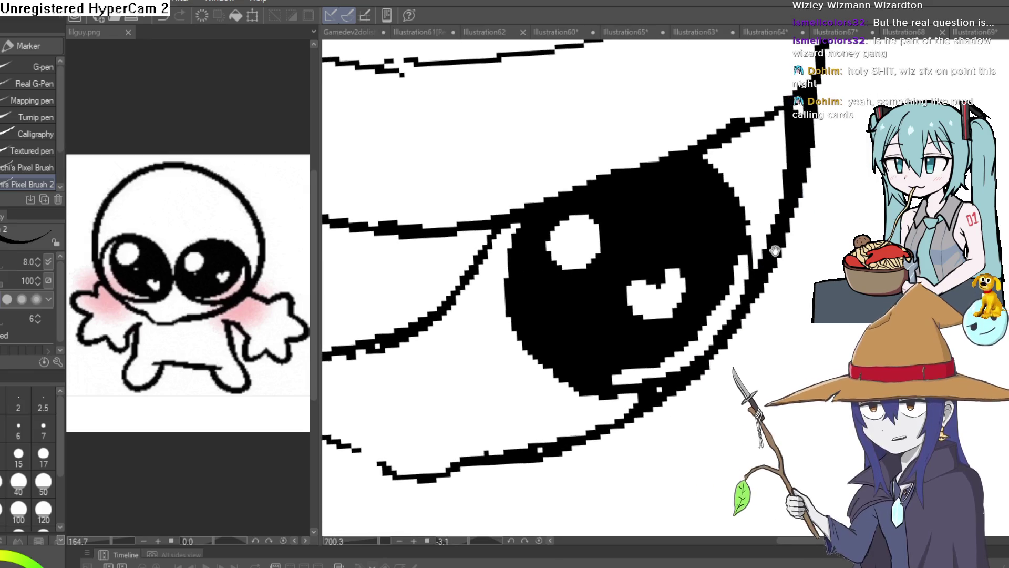
pyautogui.moveTo(800, 259); pyautogui.dragTo(783, 314)
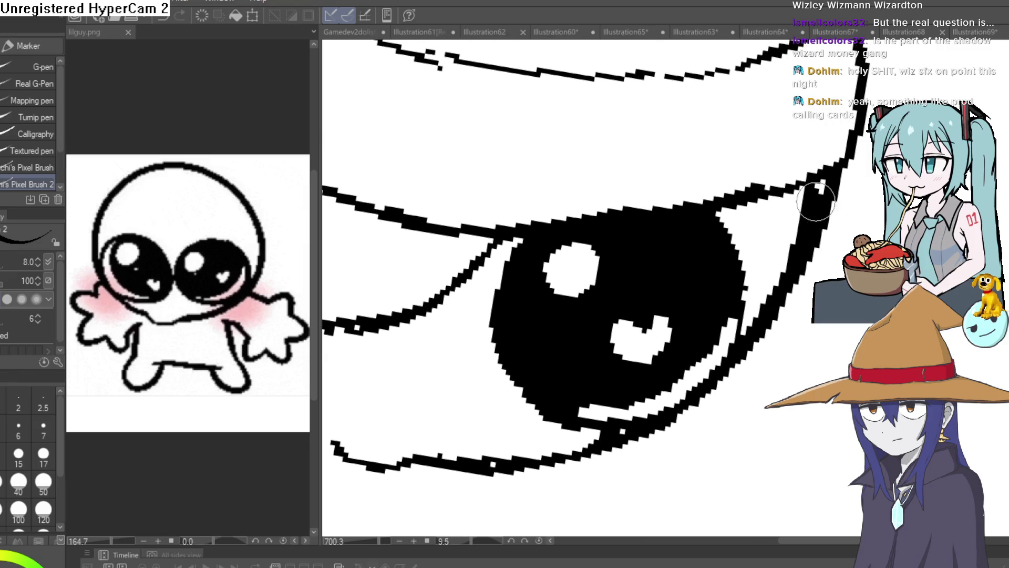
pyautogui.scroll(-5, 835, 185)
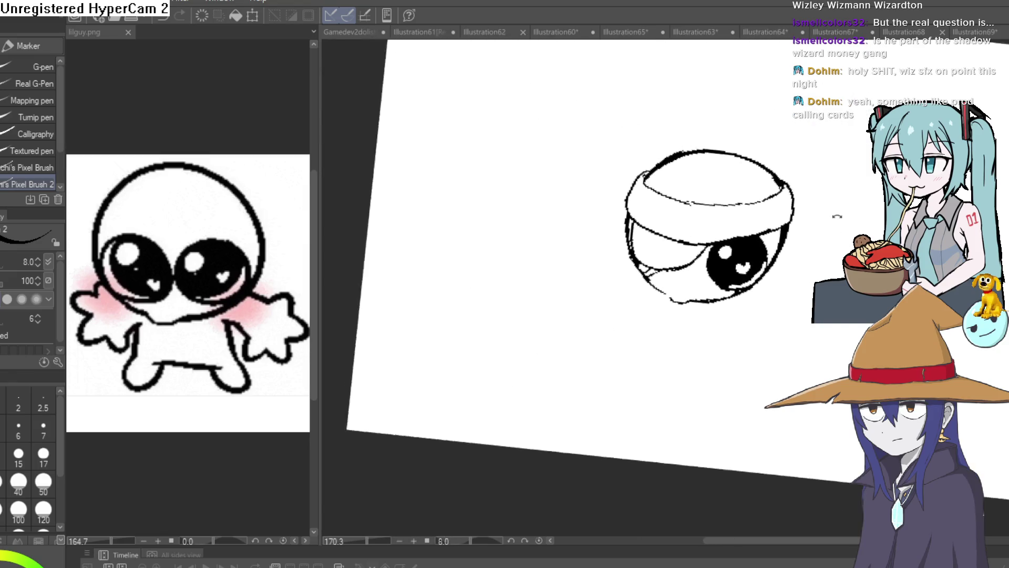
pyautogui.moveTo(826, 239); pyautogui.dragTo(793, 238)
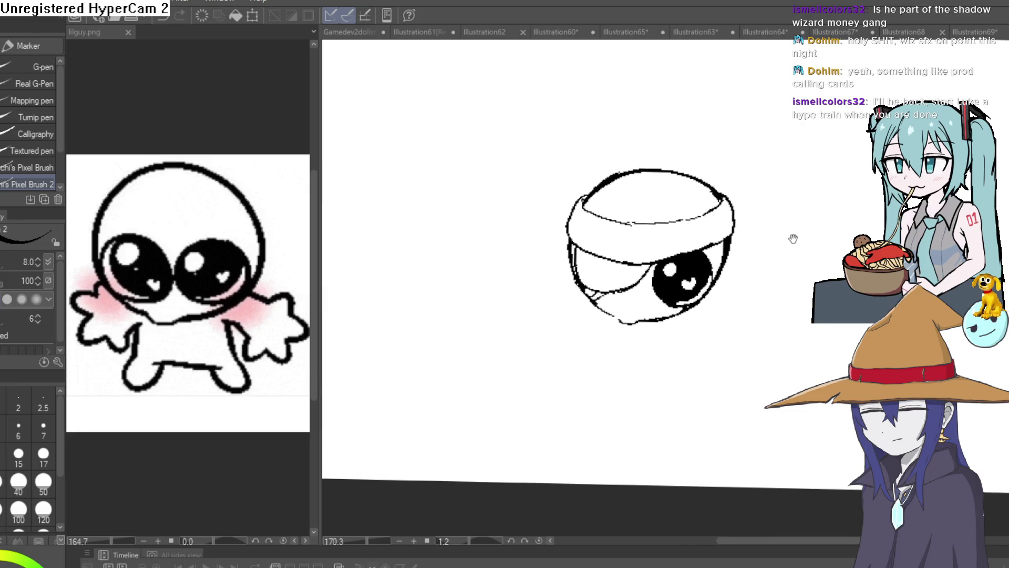
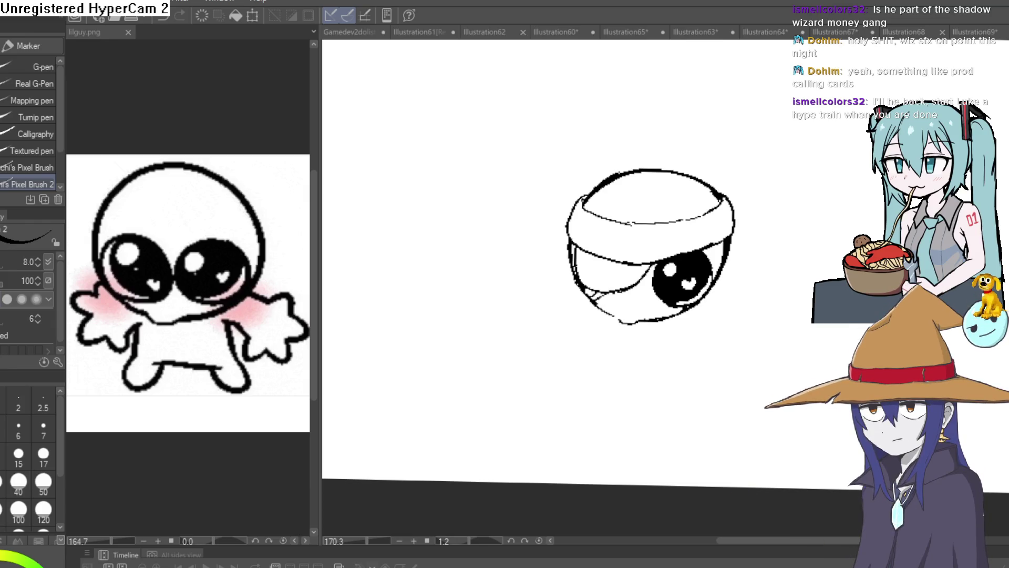
# - Erase the stray strokes along the headband's inner edge
pyautogui.moveTo(709, 340); pyautogui.dragTo(706, 337)
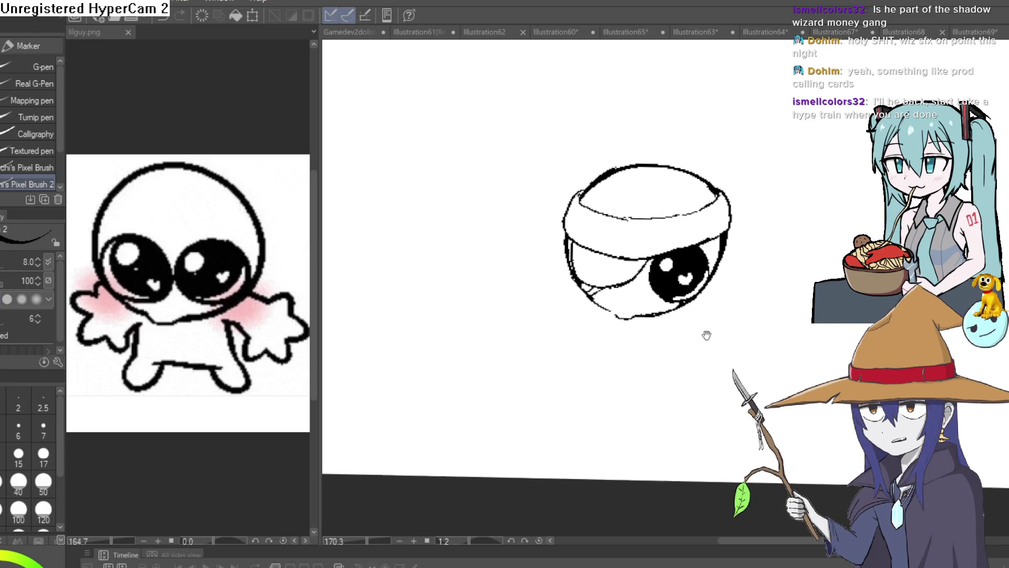
pyautogui.scroll(5, 722, 311)
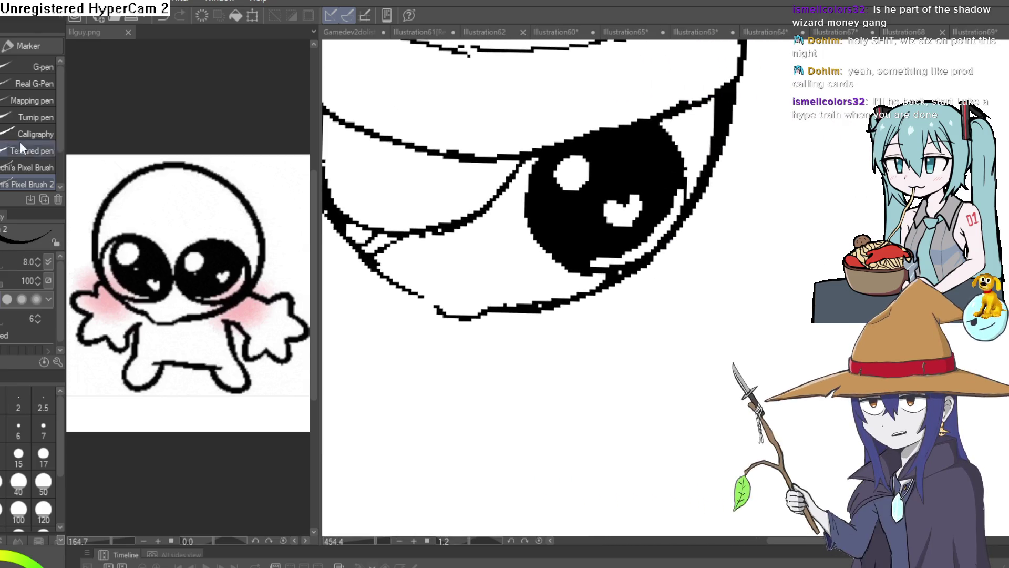
pyautogui.scroll(1, 439, 316)
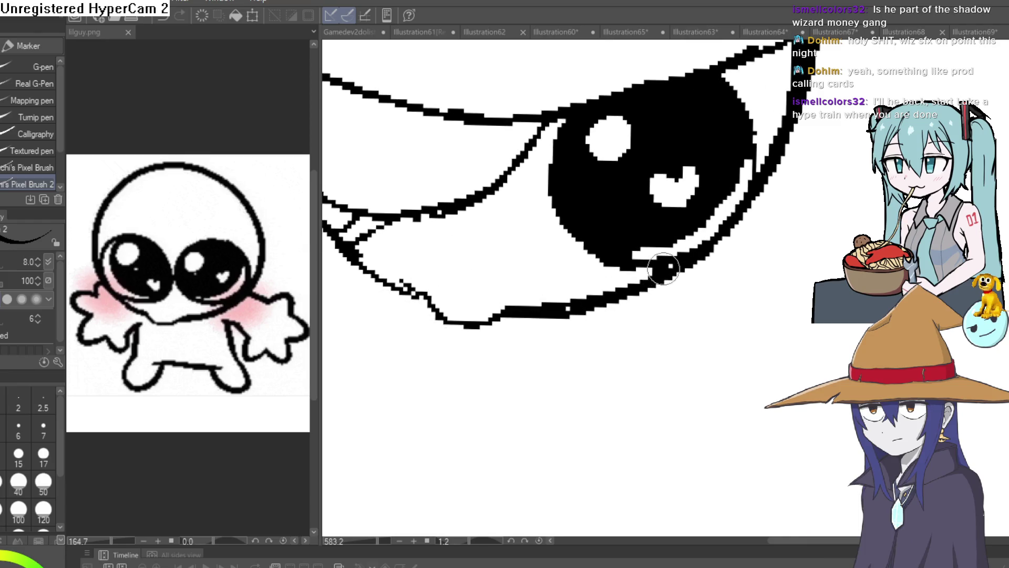
pyautogui.press('e')
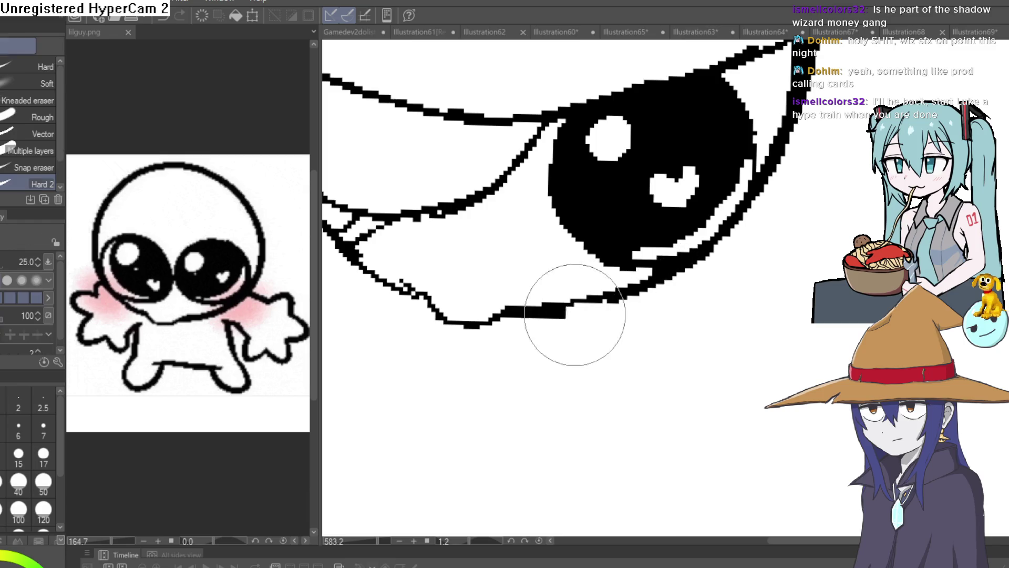
pyautogui.scroll(-5, 575, 315)
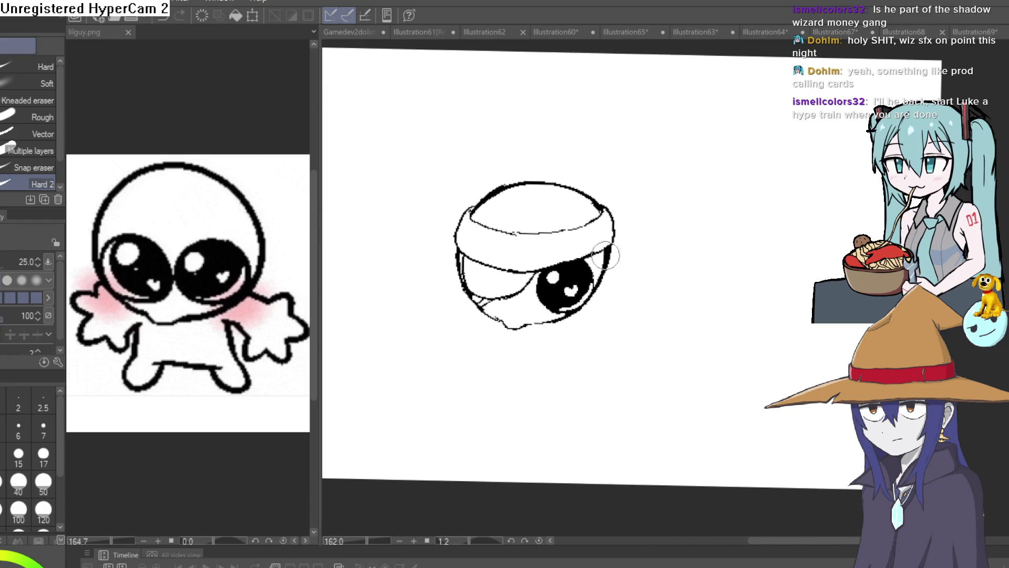
pyautogui.press('p')
pyautogui.scroll(3, 563, 238)
pyautogui.moveTo(563, 238)
pyautogui.mouseDown()
pyautogui.moveTo(498, 293)
pyautogui.moveTo(602, 239)
pyautogui.moveTo(545, 254)
pyautogui.mouseUp()
pyautogui.moveTo(506, 297)
pyautogui.mouseDown()
pyautogui.moveTo(651, 224)
pyautogui.moveTo(538, 258)
pyautogui.moveTo(453, 269)
pyautogui.mouseUp()
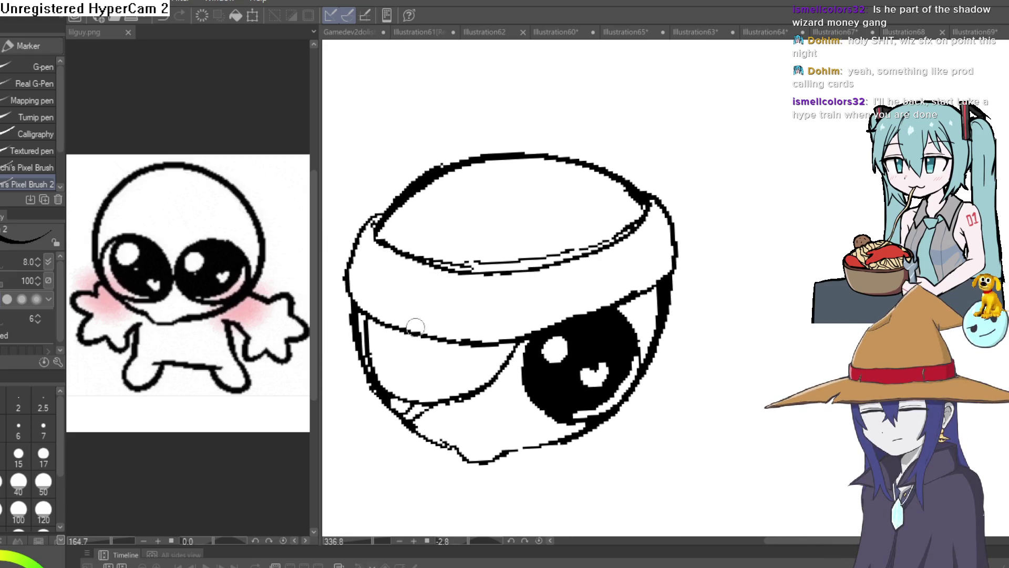
pyautogui.press('e')
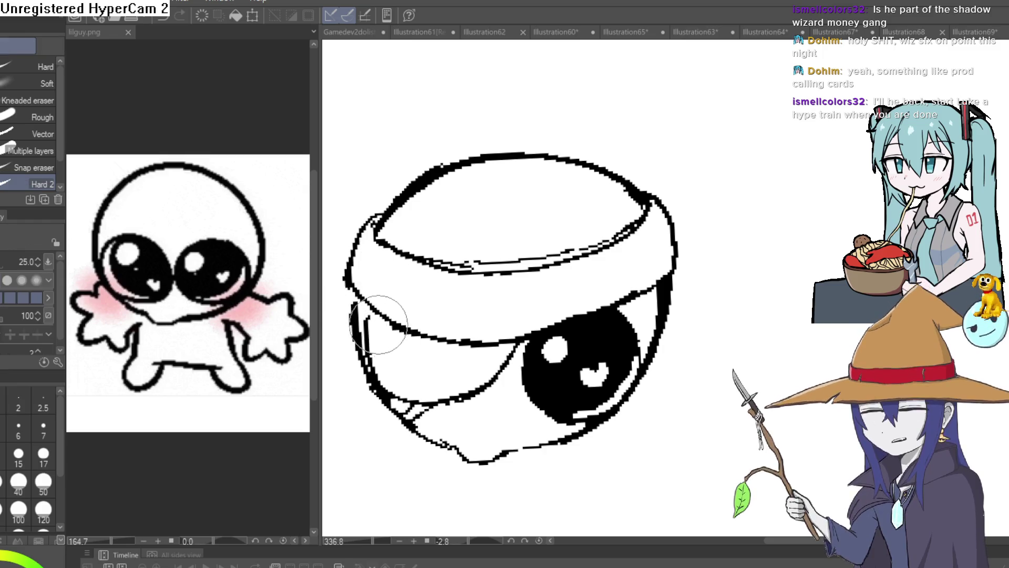
pyautogui.moveTo(408, 266)
pyautogui.mouseDown()
pyautogui.moveTo(602, 243)
pyautogui.moveTo(649, 224)
pyautogui.mouseUp()
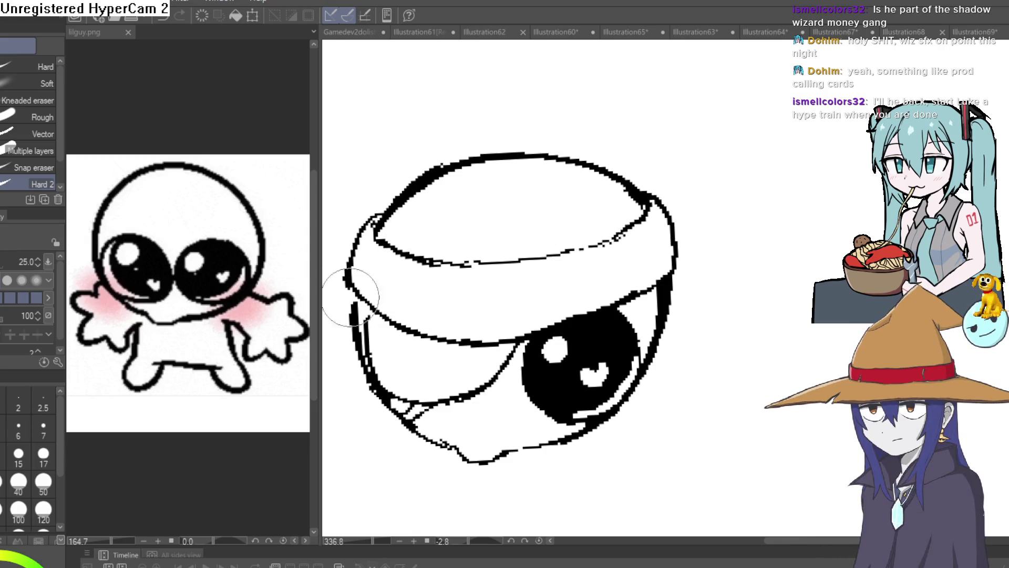
# - Ink over the diagonal sketch line inside the head with the Marker
pyautogui.press('p')
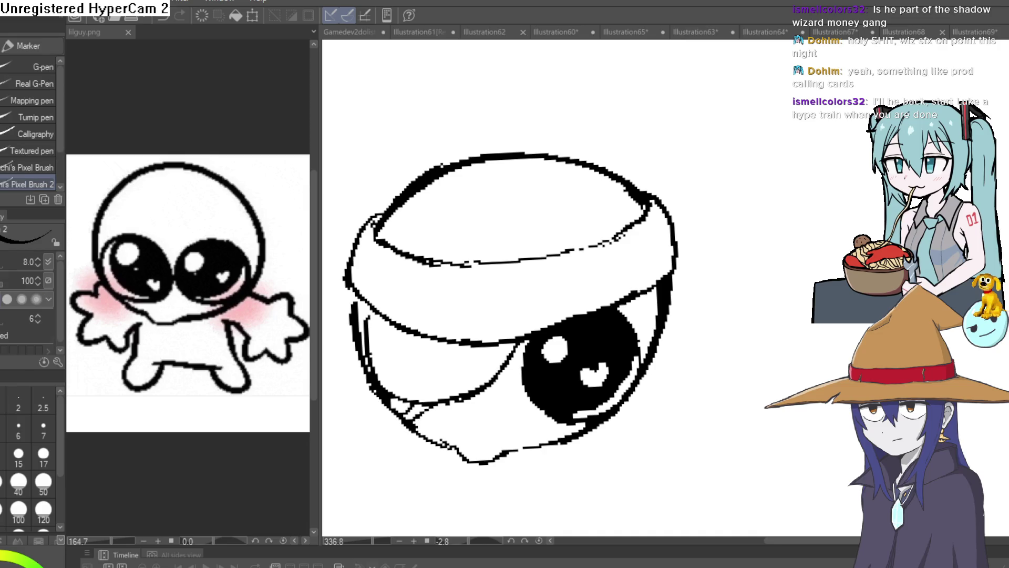
pyautogui.scroll(3, 547, 282)
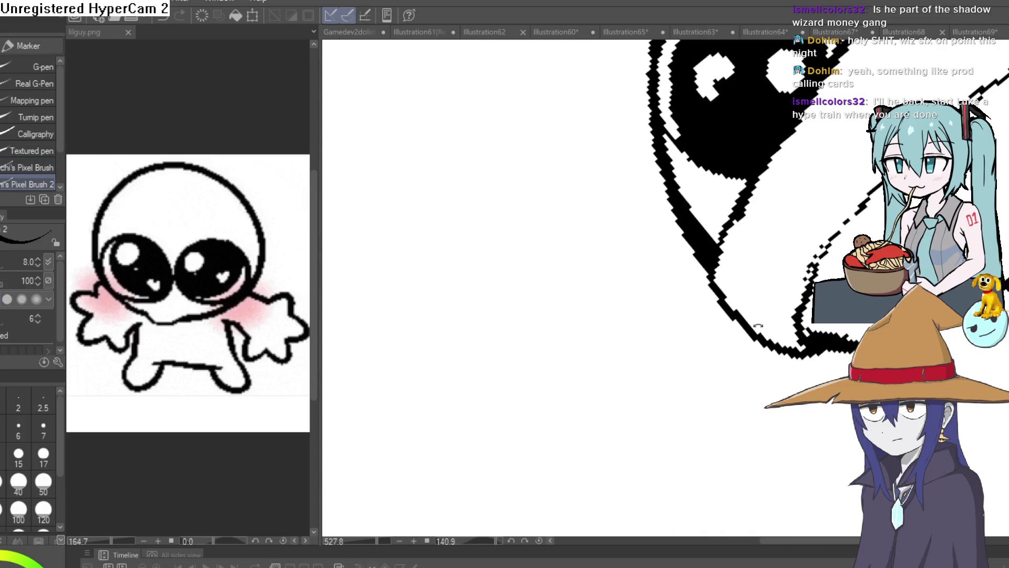
pyautogui.scroll(-3, 477, 320)
pyautogui.moveTo(523, 316)
pyautogui.mouseDown()
pyautogui.moveTo(757, 140)
pyautogui.moveTo(644, 210)
pyautogui.moveTo(615, 176)
pyautogui.moveTo(534, 217)
pyautogui.mouseUp()
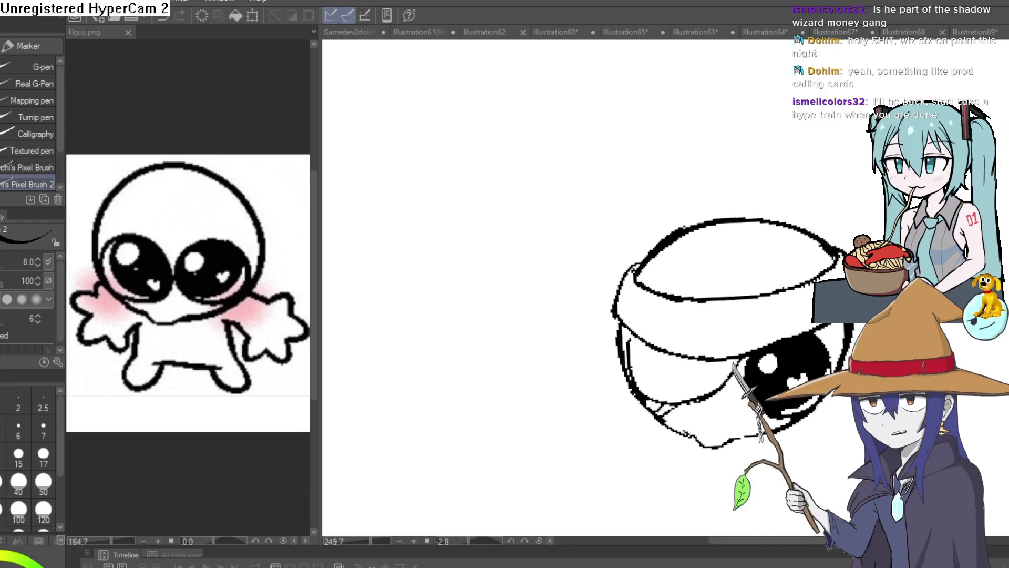
pyautogui.scroll(5, 473, 316)
pyautogui.moveTo(474, 315)
pyautogui.mouseDown()
pyautogui.moveTo(735, 243)
pyautogui.moveTo(672, 217)
pyautogui.moveTo(534, 289)
pyautogui.mouseUp()
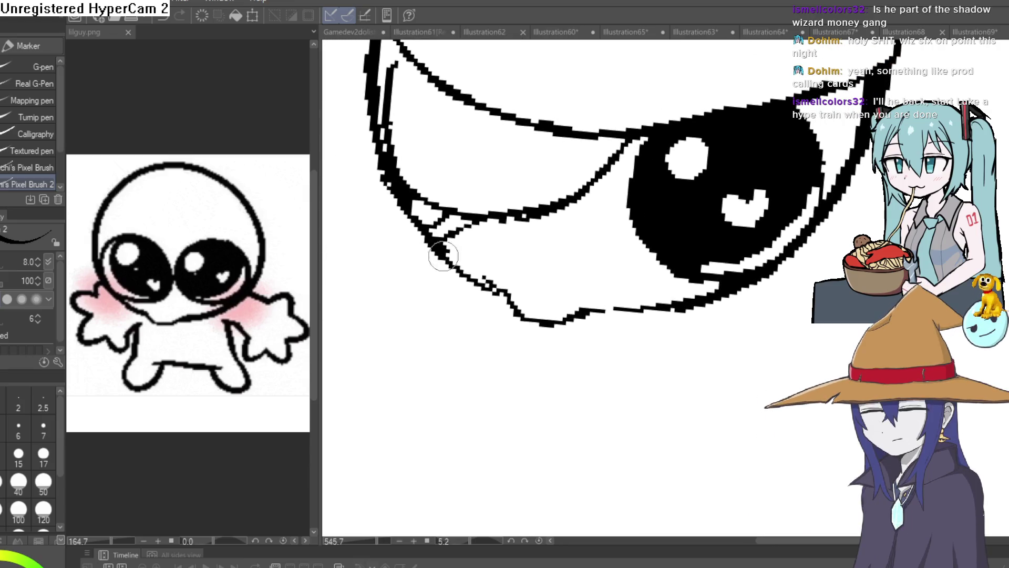
# - Darken the lower eyelid line and erase its doubled outline
pyautogui.moveTo(441, 251); pyautogui.dragTo(497, 279)
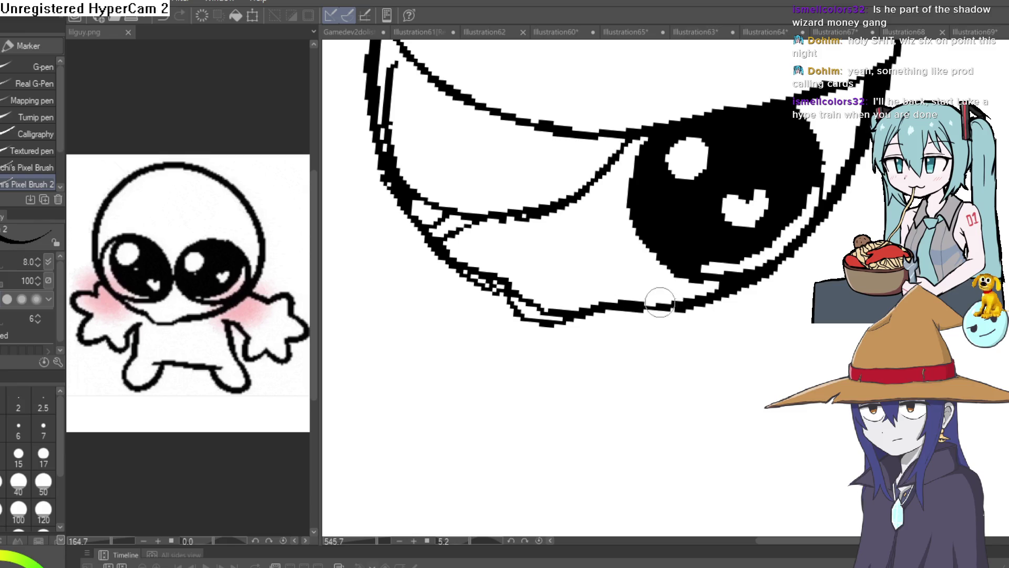
pyautogui.press('e')
pyautogui.moveTo(709, 297)
pyautogui.mouseDown()
pyautogui.moveTo(597, 326)
pyautogui.moveTo(519, 316)
pyautogui.moveTo(462, 288)
pyautogui.mouseUp()
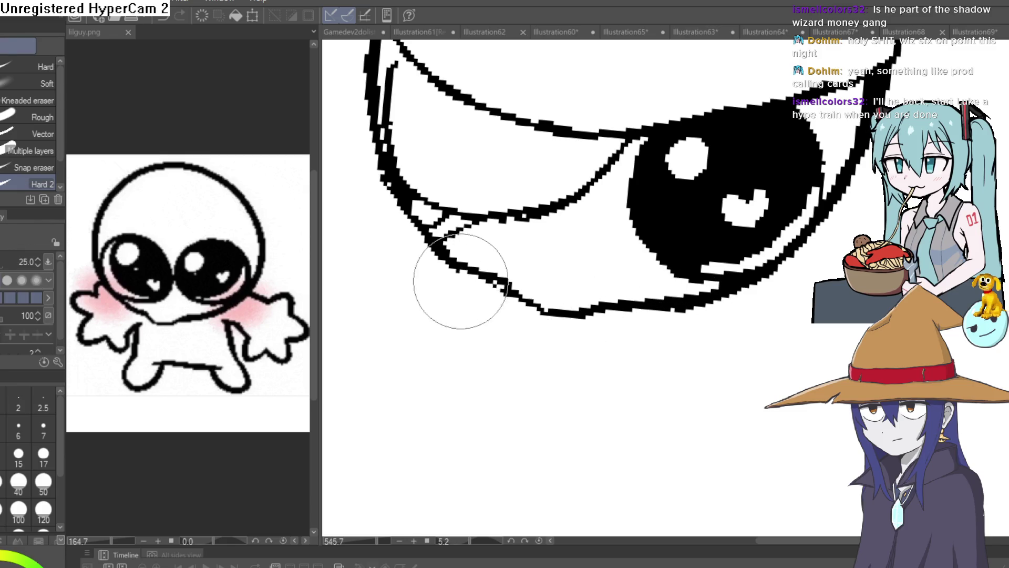
pyautogui.scroll(-4, 780, 195)
pyautogui.moveTo(781, 195)
pyautogui.mouseDown()
pyautogui.moveTo(780, 239)
pyautogui.moveTo(759, 218)
pyautogui.moveTo(696, 261)
pyautogui.mouseUp()
pyautogui.press('p')
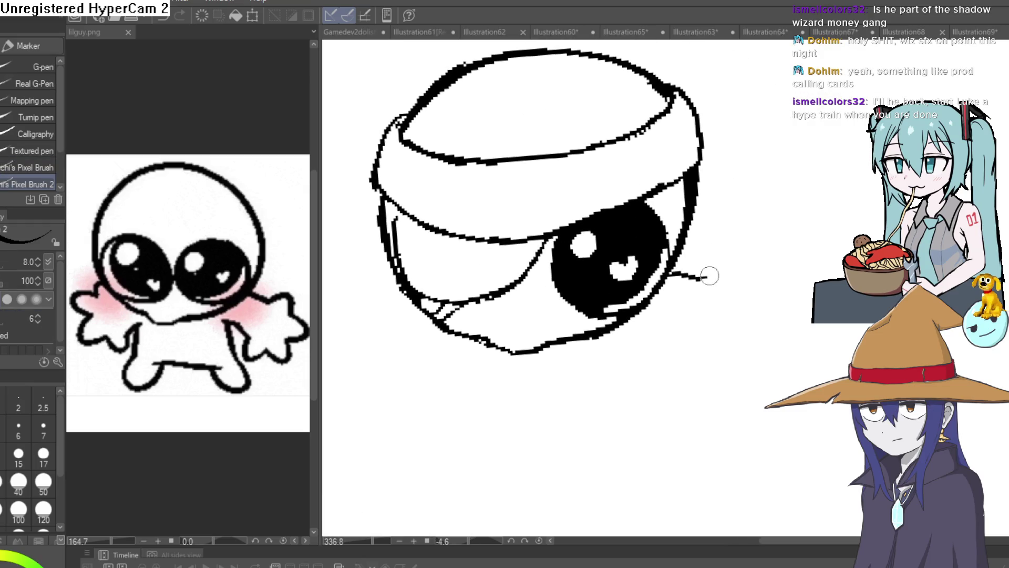
# - Draw a stubby fingered arm, the body's left side and the feet outline
pyautogui.moveTo(750, 300)
pyautogui.mouseDown()
pyautogui.moveTo(704, 322)
pyautogui.moveTo(666, 265)
pyautogui.mouseUp()
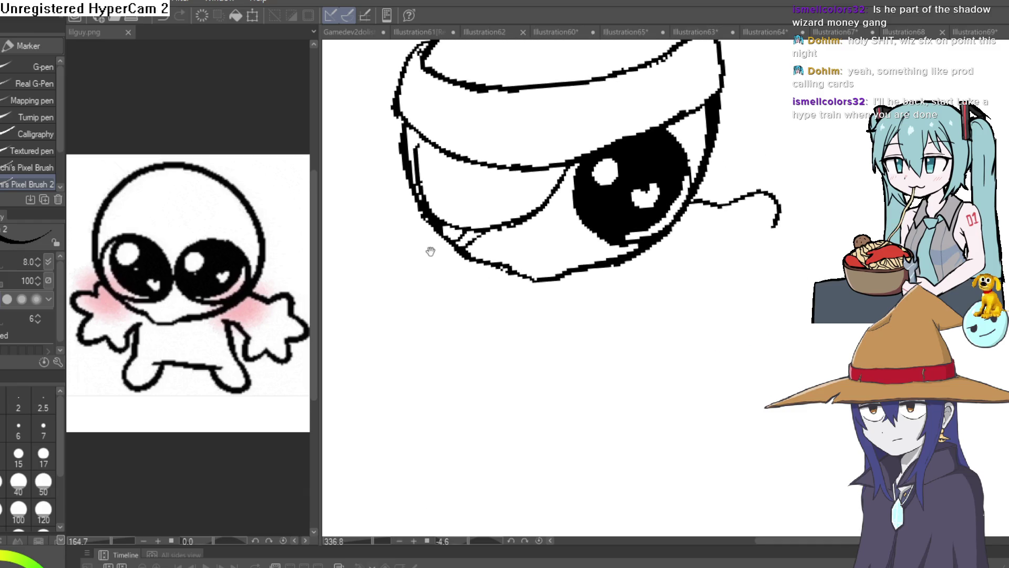
pyautogui.moveTo(434, 249); pyautogui.dragTo(515, 247)
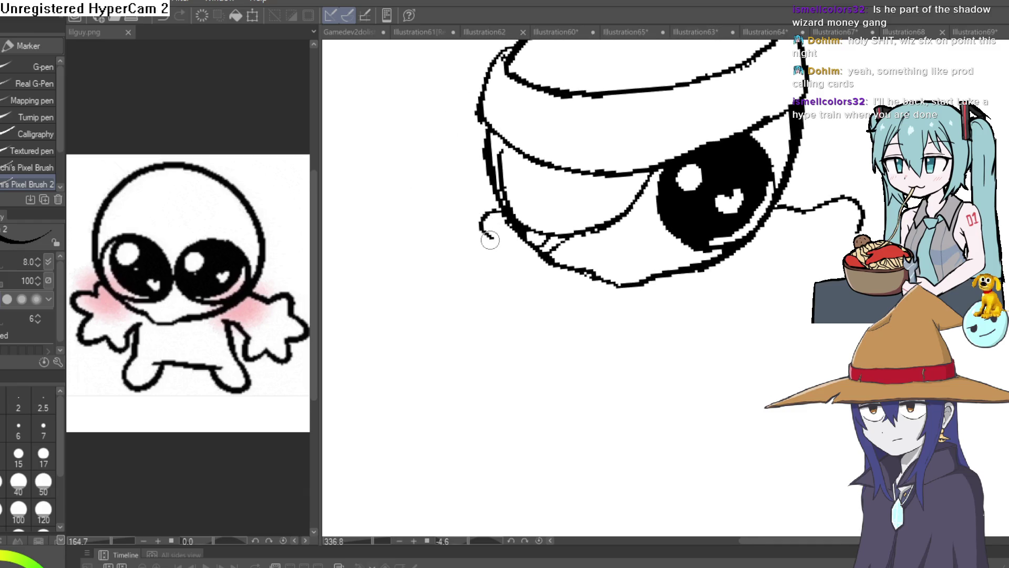
pyautogui.moveTo(522, 300); pyautogui.dragTo(542, 286)
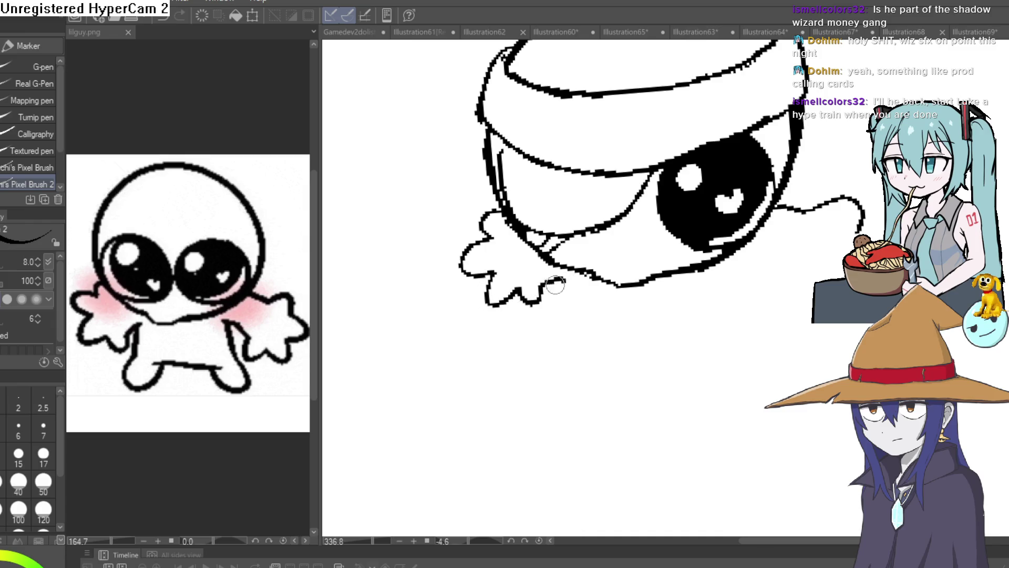
pyautogui.moveTo(550, 347); pyautogui.dragTo(513, 390)
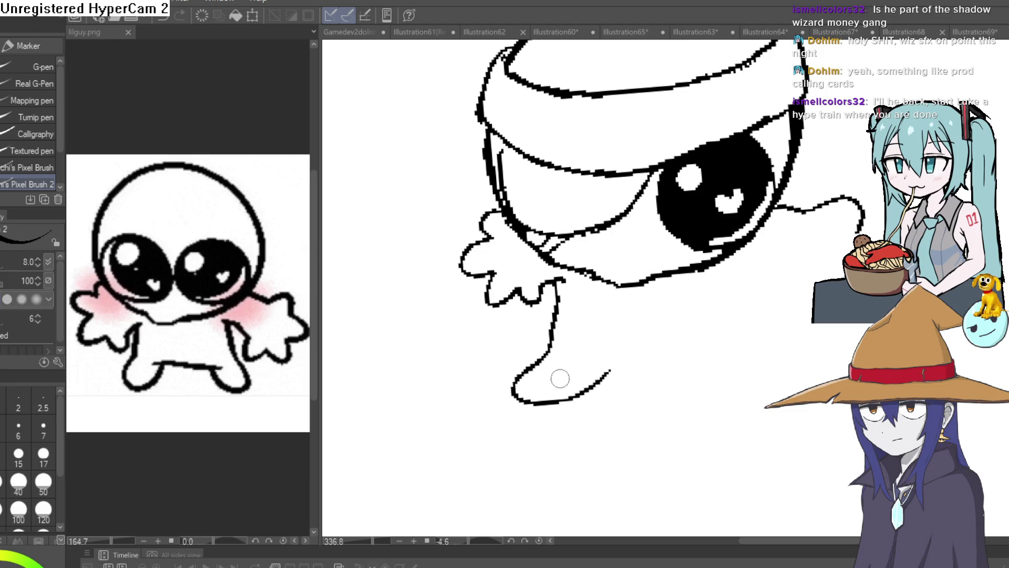
pyautogui.moveTo(539, 357); pyautogui.dragTo(575, 395)
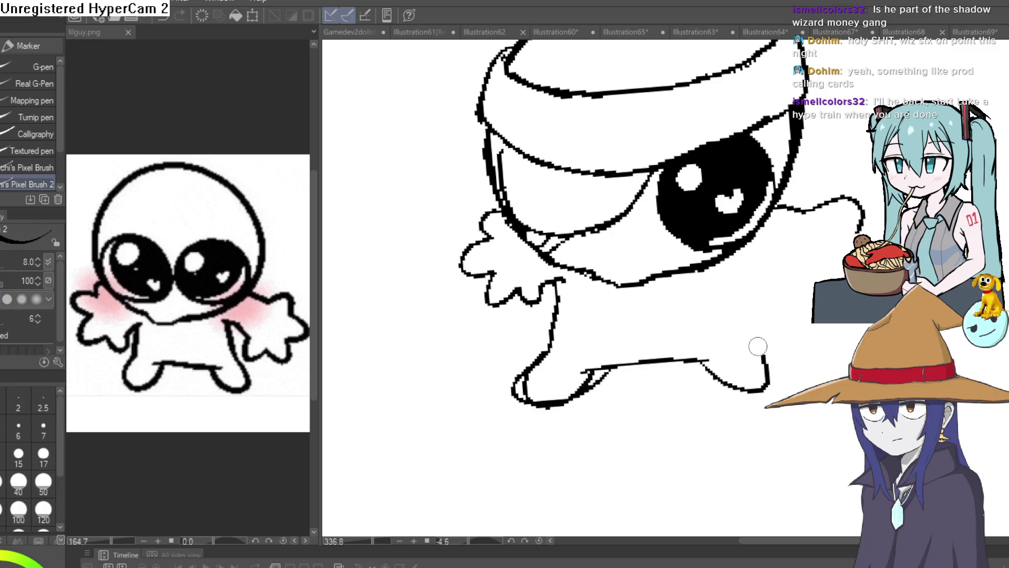
# - Draw the body's right side and right leg, and begin a headband tail
pyautogui.moveTo(740, 329)
pyautogui.mouseDown()
pyautogui.moveTo(763, 338)
pyautogui.moveTo(793, 291)
pyautogui.moveTo(773, 311)
pyautogui.moveTo(728, 279)
pyautogui.moveTo(690, 290)
pyautogui.moveTo(687, 351)
pyautogui.moveTo(658, 357)
pyautogui.mouseUp()
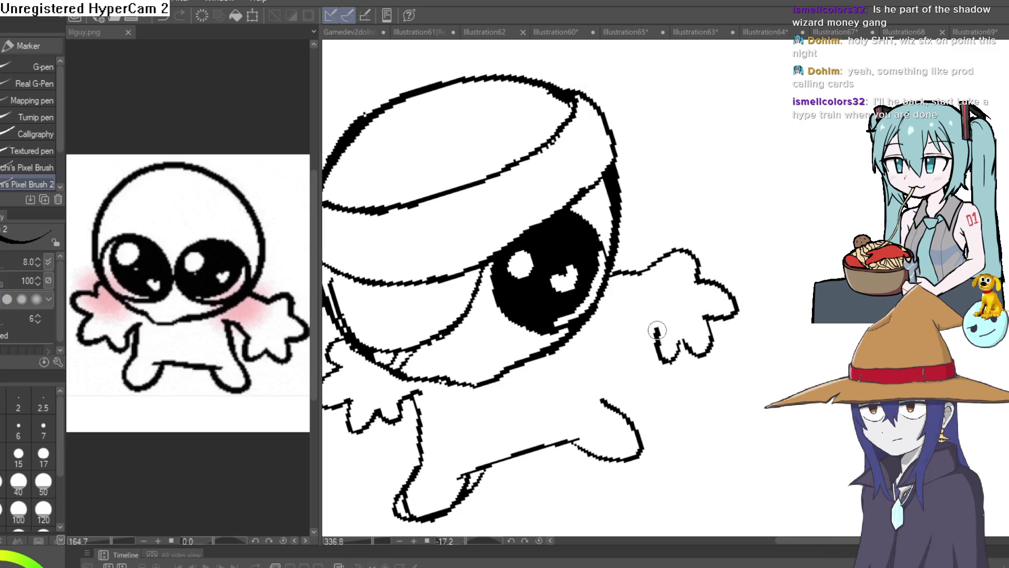
pyautogui.moveTo(601, 340); pyautogui.dragTo(605, 381)
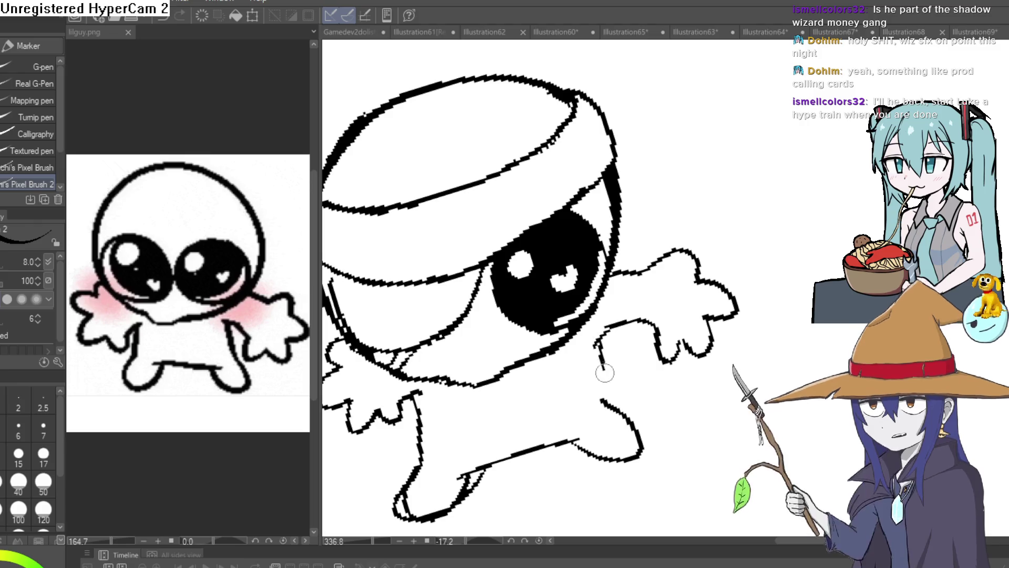
pyautogui.moveTo(633, 417)
pyautogui.mouseDown()
pyautogui.moveTo(643, 452)
pyautogui.moveTo(572, 441)
pyautogui.mouseUp()
pyautogui.moveTo(480, 464)
pyautogui.mouseDown()
pyautogui.moveTo(504, 407)
pyautogui.moveTo(623, 370)
pyautogui.mouseUp()
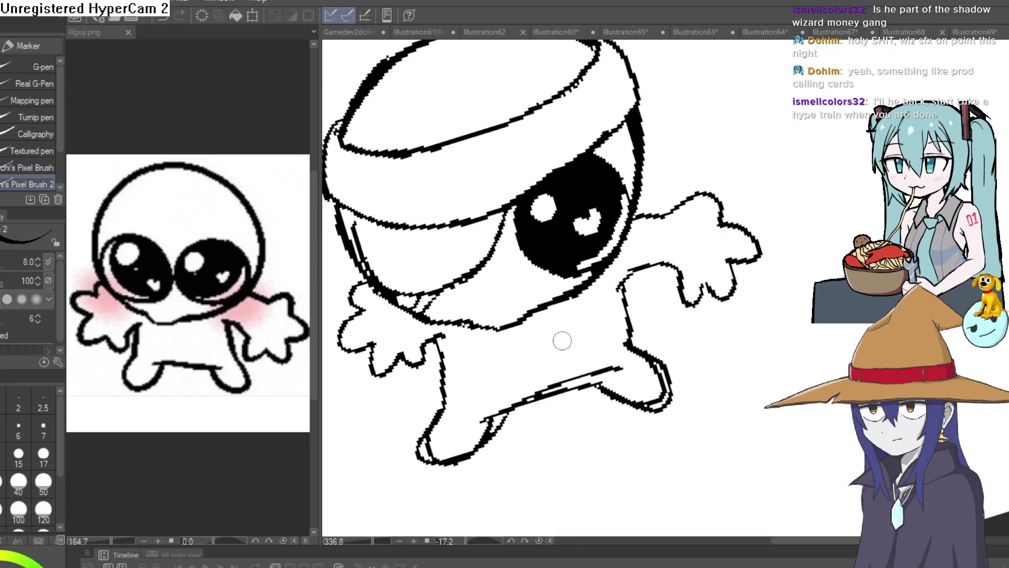
pyautogui.moveTo(553, 392)
pyautogui.mouseDown()
pyautogui.moveTo(801, 360)
pyautogui.moveTo(625, 214)
pyautogui.mouseUp()
pyautogui.moveTo(612, 163)
pyautogui.mouseDown()
pyautogui.moveTo(651, 188)
pyautogui.moveTo(784, 122)
pyautogui.moveTo(754, 166)
pyautogui.mouseUp()
# - Draw the flowing headband tails and add lash strokes above the eye
pyautogui.scroll(2, 613, 193)
pyautogui.hscroll(2, 613, 193)
pyautogui.moveTo(570, 198)
pyautogui.mouseDown()
pyautogui.moveTo(636, 199)
pyautogui.moveTo(675, 232)
pyautogui.moveTo(784, 215)
pyautogui.moveTo(717, 258)
pyautogui.moveTo(665, 254)
pyautogui.mouseUp()
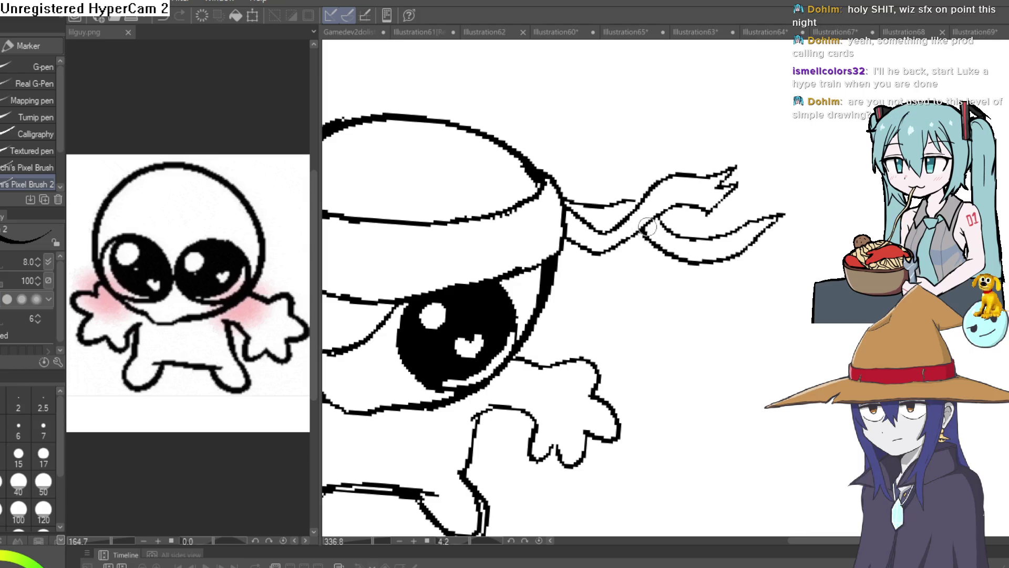
pyautogui.scroll(-4, 653, 209)
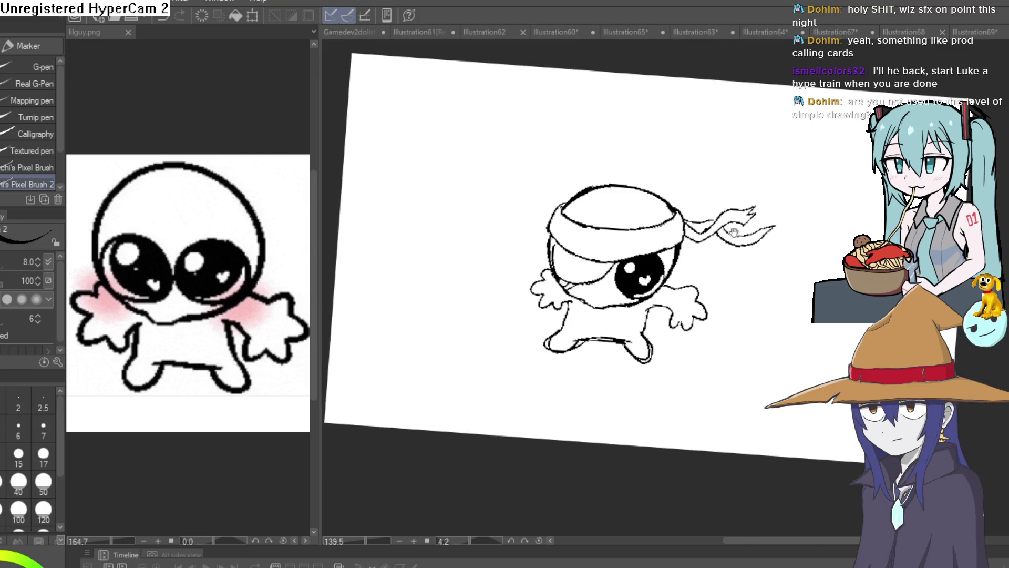
pyautogui.moveTo(763, 257)
pyautogui.mouseDown()
pyautogui.moveTo(705, 257)
pyautogui.moveTo(701, 228)
pyautogui.mouseUp()
pyautogui.scroll(4, 620, 181)
pyautogui.moveTo(620, 180); pyautogui.dragTo(603, 254)
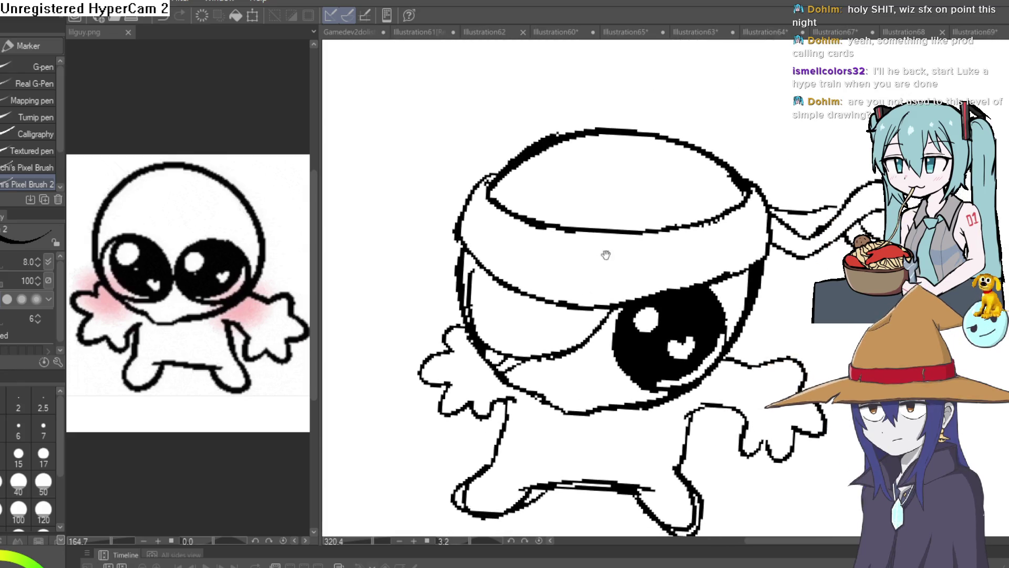
pyautogui.scroll(3, 604, 291)
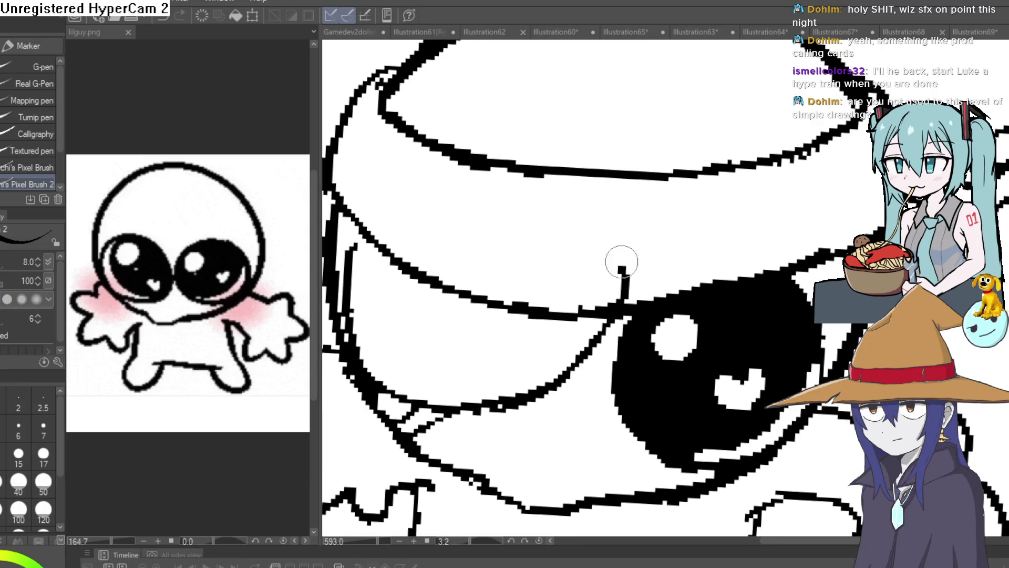
pyautogui.moveTo(727, 237); pyautogui.dragTo(668, 289)
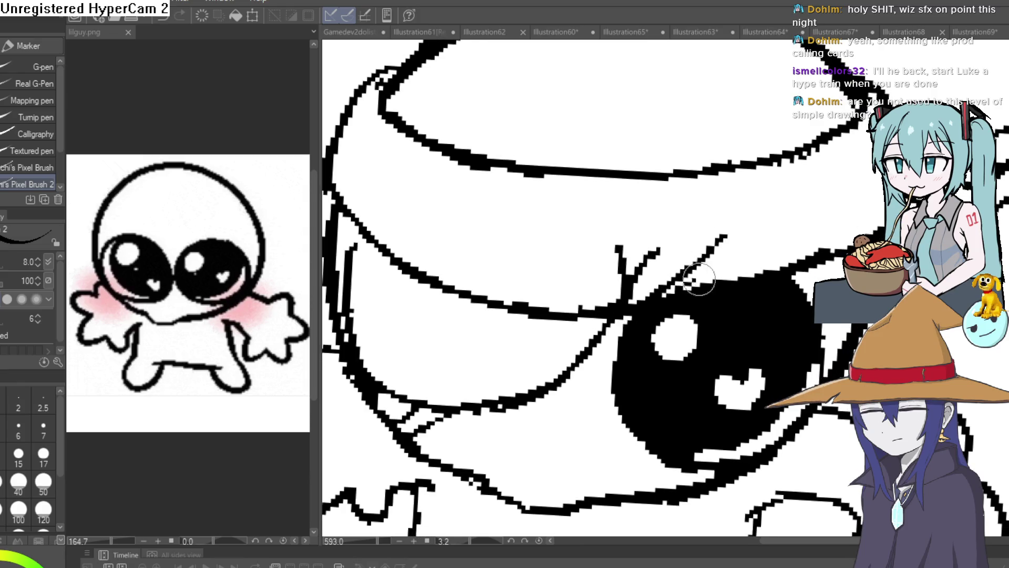
# - Try a thicker eye outline stroke, then undo it
pyautogui.scroll(-3, 603, 287)
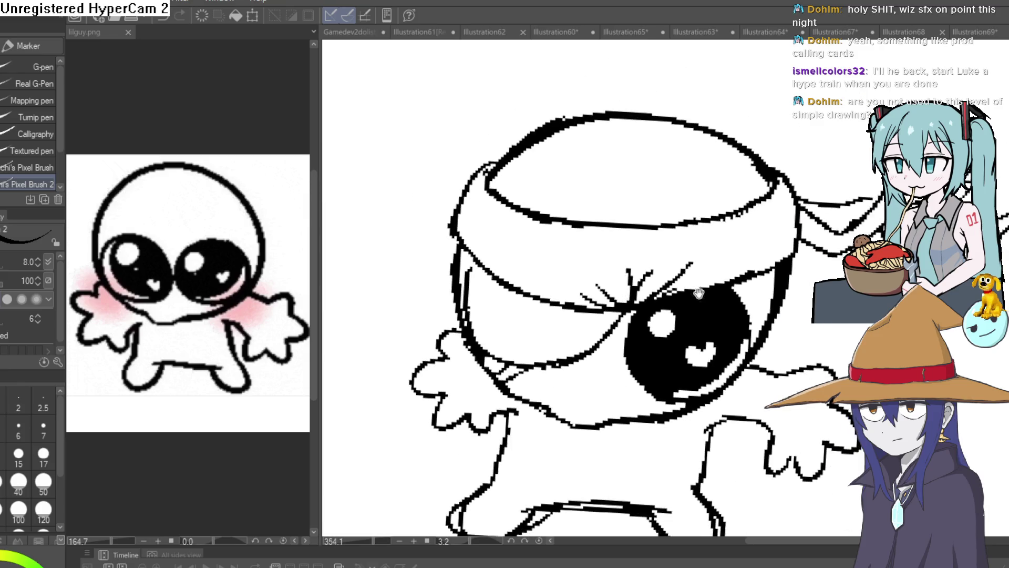
pyautogui.moveTo(682, 264)
pyautogui.mouseDown()
pyautogui.moveTo(775, 277)
pyautogui.moveTo(777, 266)
pyautogui.moveTo(789, 277)
pyautogui.mouseUp()
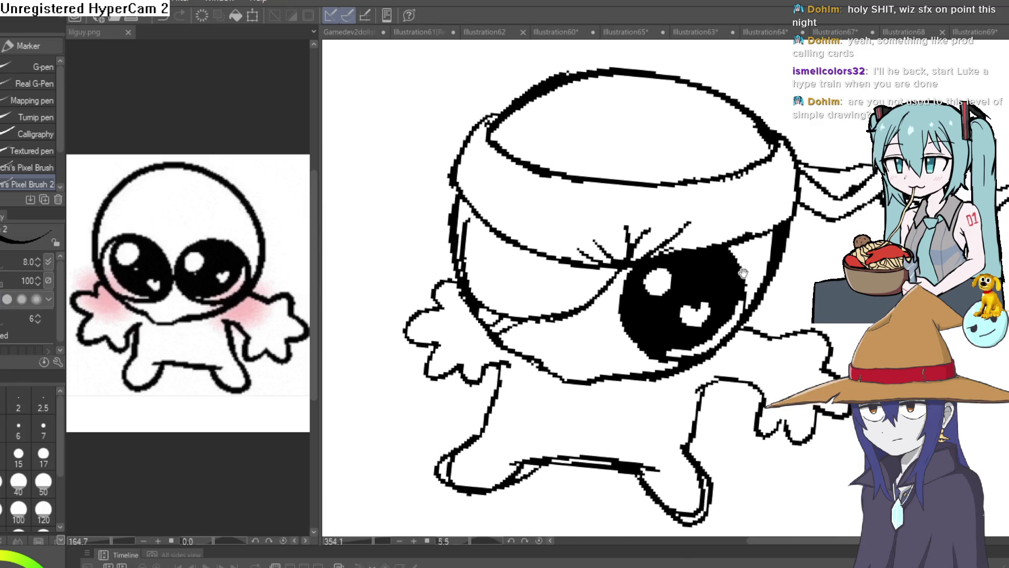
pyautogui.scroll(3, 630, 266)
pyautogui.moveTo(655, 227); pyautogui.dragTo(598, 316)
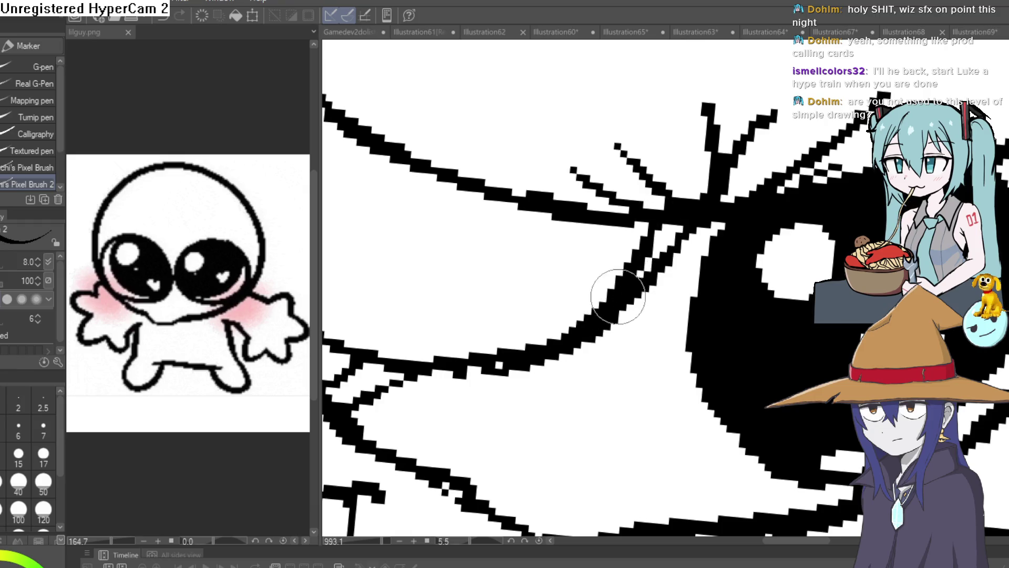
pyautogui.hotkey('ctrl', 'z')
# - Erase the doubled line along the blob's lower diagonal edge with a size-25 eraser
pyautogui.press('e')
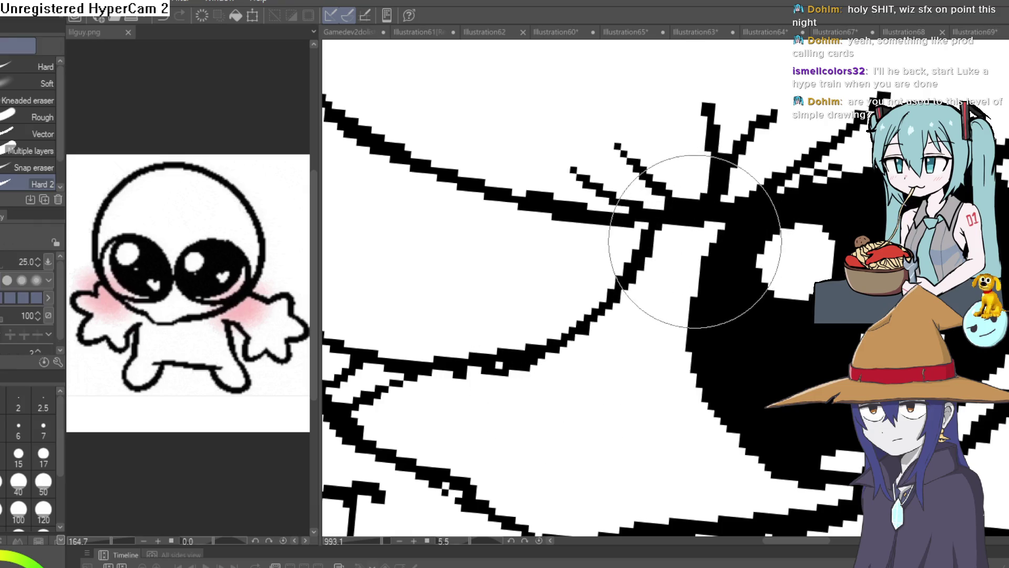
pyautogui.scroll(-5, 783, 310)
pyautogui.moveTo(781, 305); pyautogui.dragTo(736, 231)
pyautogui.scroll(5, 716, 367)
pyautogui.moveTo(696, 302)
pyautogui.mouseDown()
pyautogui.moveTo(623, 371)
pyautogui.moveTo(746, 261)
pyautogui.mouseUp()
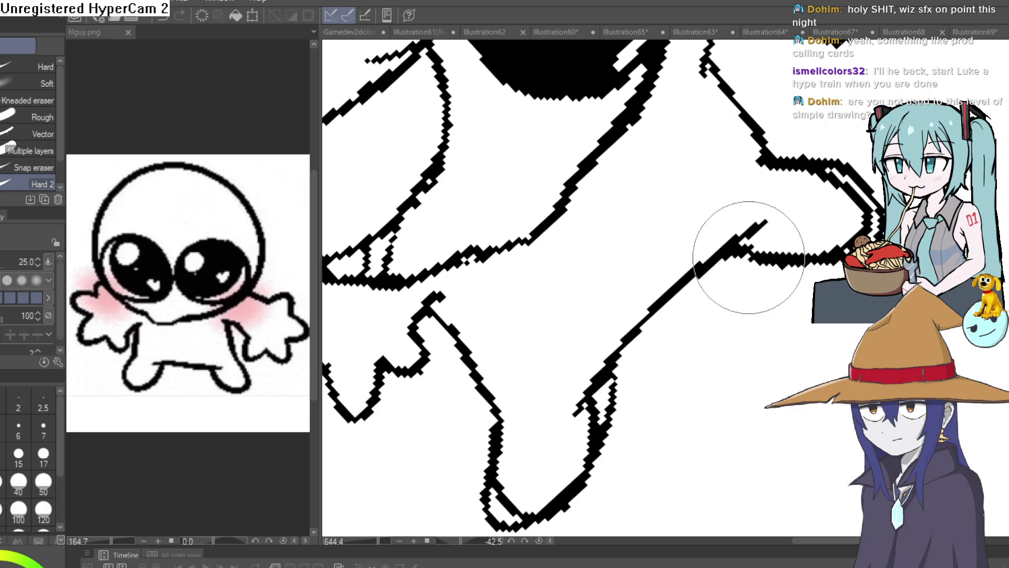
pyautogui.moveTo(766, 191); pyautogui.dragTo(783, 121)
pyautogui.scroll(-3, 808, 295)
pyautogui.moveTo(808, 296)
pyautogui.mouseDown()
pyautogui.moveTo(776, 287)
pyautogui.moveTo(742, 305)
pyautogui.moveTo(660, 261)
pyautogui.moveTo(720, 253)
pyautogui.moveTo(700, 201)
pyautogui.moveTo(715, 207)
pyautogui.moveTo(720, 199)
pyautogui.moveTo(720, 210)
pyautogui.moveTo(730, 197)
pyautogui.moveTo(741, 208)
pyautogui.mouseUp()
pyautogui.scroll(-2, 715, 256)
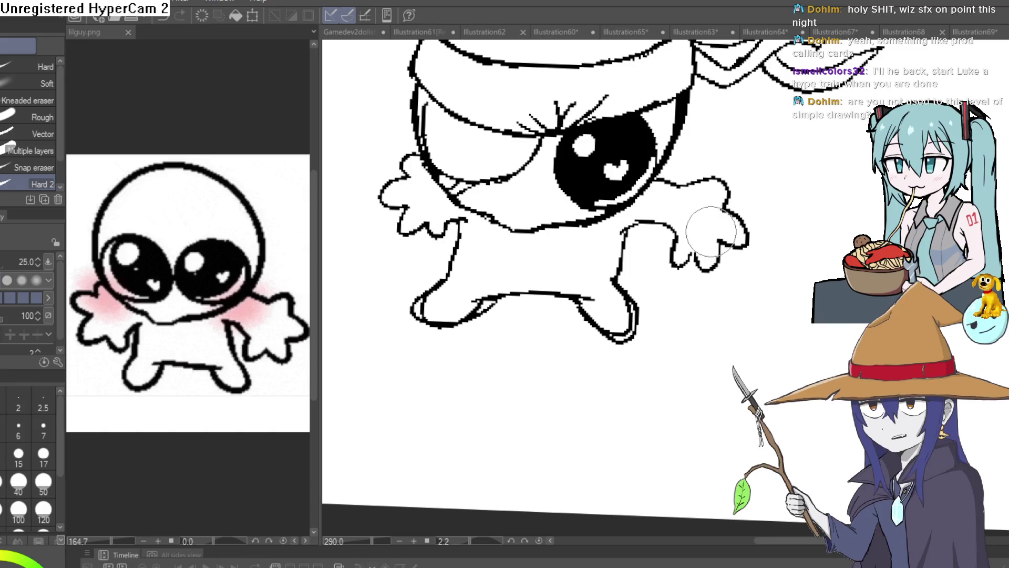
pyautogui.moveTo(712, 235)
pyautogui.mouseDown()
pyautogui.moveTo(709, 252)
pyautogui.moveTo(740, 209)
pyautogui.moveTo(726, 218)
pyautogui.mouseUp()
# - Redraw the arm outline as one thicker line with the size-8 G-pen
pyautogui.press('p')
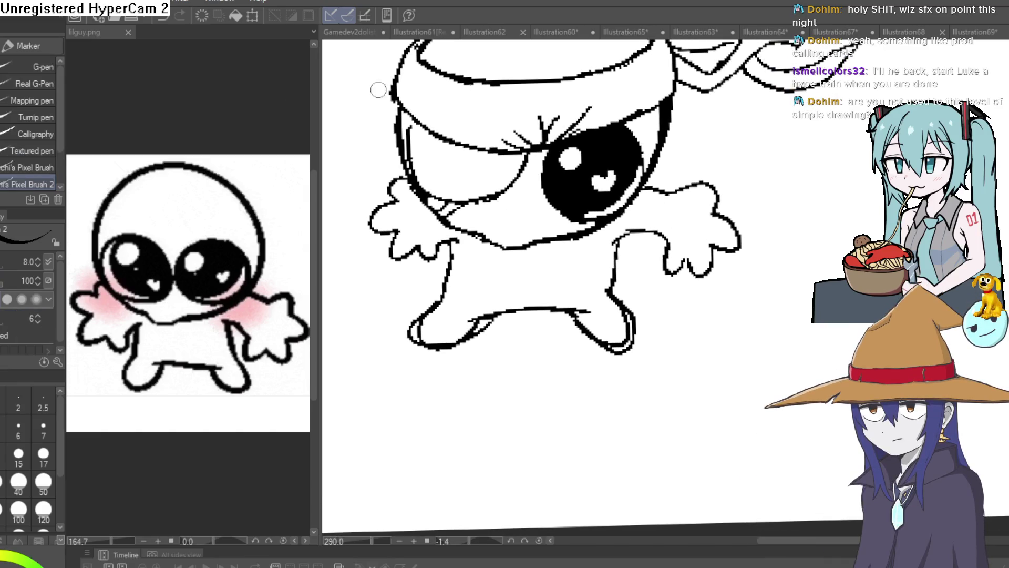
pyautogui.scroll(3, 616, 247)
pyautogui.moveTo(616, 247)
pyautogui.mouseDown()
pyautogui.moveTo(698, 221)
pyautogui.moveTo(651, 265)
pyautogui.mouseUp()
pyautogui.moveTo(678, 205); pyautogui.dragTo(657, 226)
pyautogui.moveTo(650, 261); pyautogui.dragTo(704, 198)
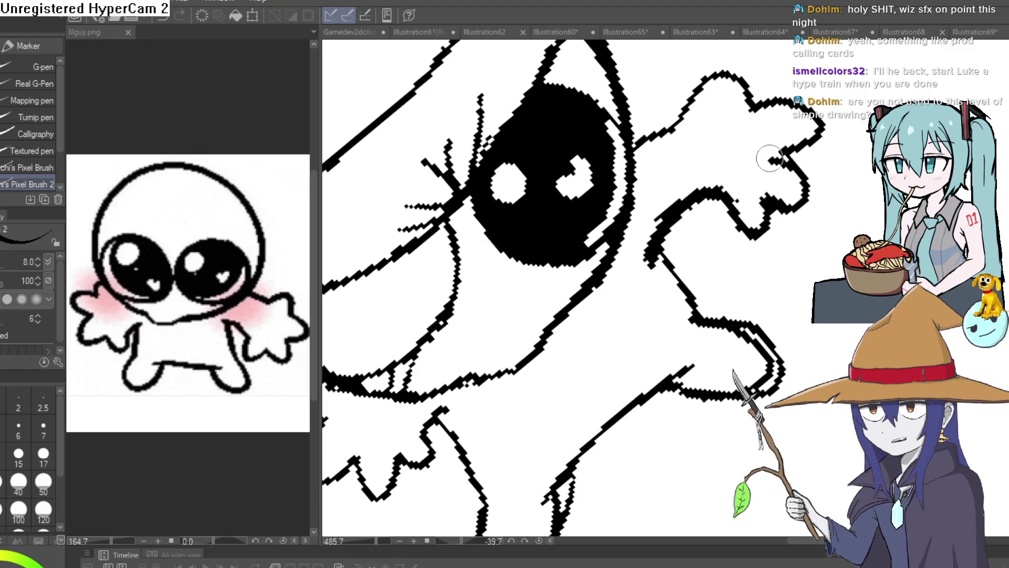
# - Darken and thicken the hand outline toward the body
pyautogui.moveTo(827, 167)
pyautogui.mouseDown()
pyautogui.moveTo(728, 262)
pyautogui.moveTo(707, 268)
pyautogui.mouseUp()
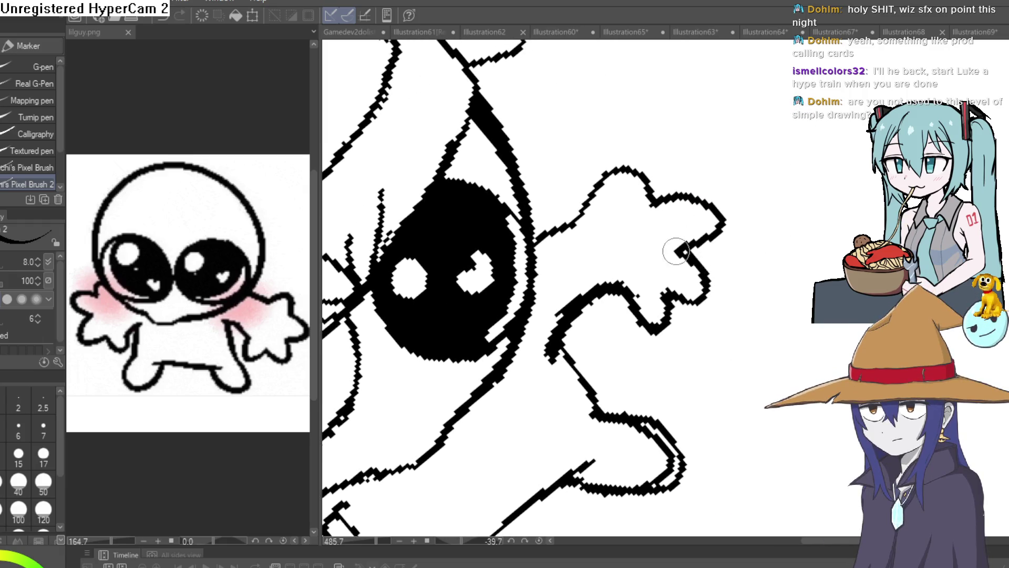
pyautogui.moveTo(675, 200)
pyautogui.mouseDown()
pyautogui.moveTo(656, 212)
pyautogui.moveTo(627, 167)
pyautogui.mouseUp()
pyautogui.moveTo(584, 222); pyautogui.dragTo(539, 244)
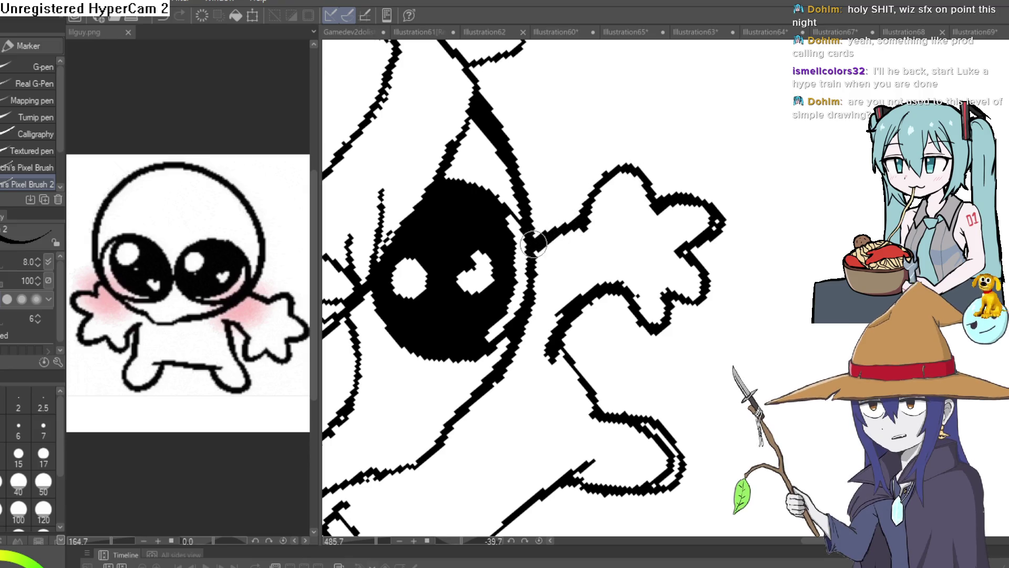
pyautogui.scroll(-5, 585, 225)
pyautogui.moveTo(710, 223)
pyautogui.mouseDown()
pyautogui.moveTo(767, 226)
pyautogui.moveTo(705, 283)
pyautogui.moveTo(657, 297)
pyautogui.mouseUp()
pyautogui.scroll(5, 497, 249)
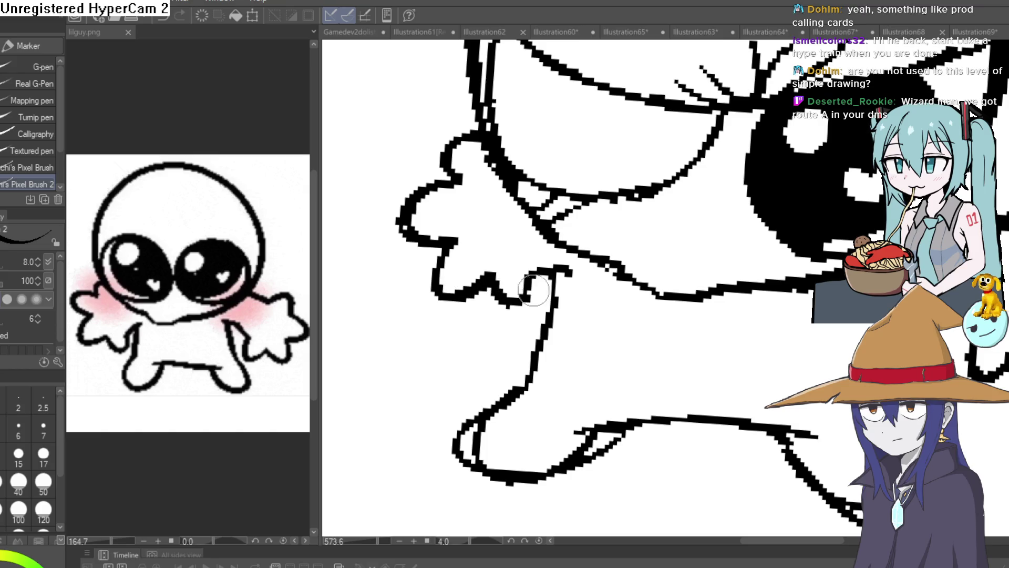
# - Thicken the lower arm outline and erase the stray line to its left
pyautogui.moveTo(555, 281); pyautogui.dragTo(563, 237)
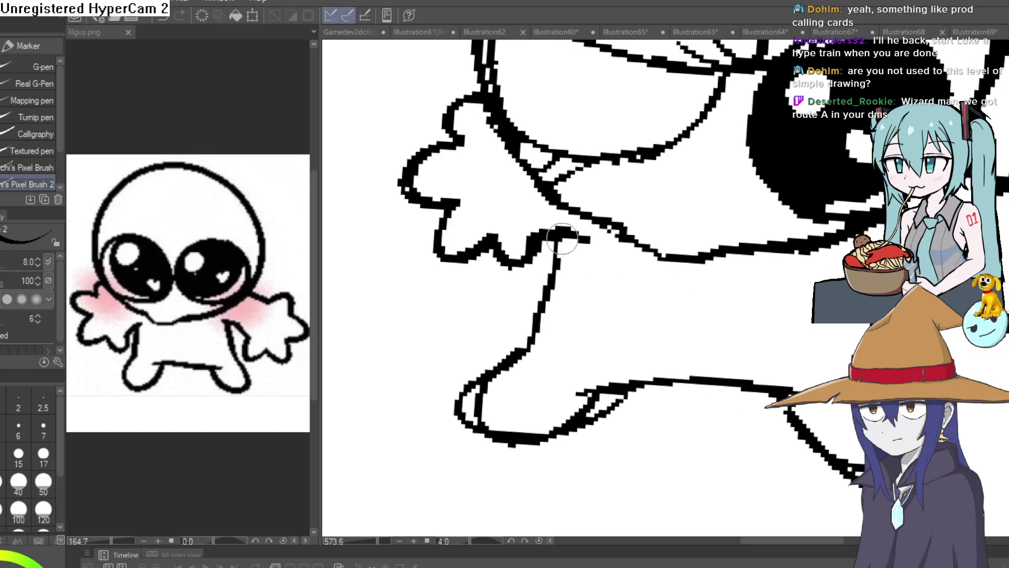
pyautogui.moveTo(536, 330); pyautogui.dragTo(479, 391)
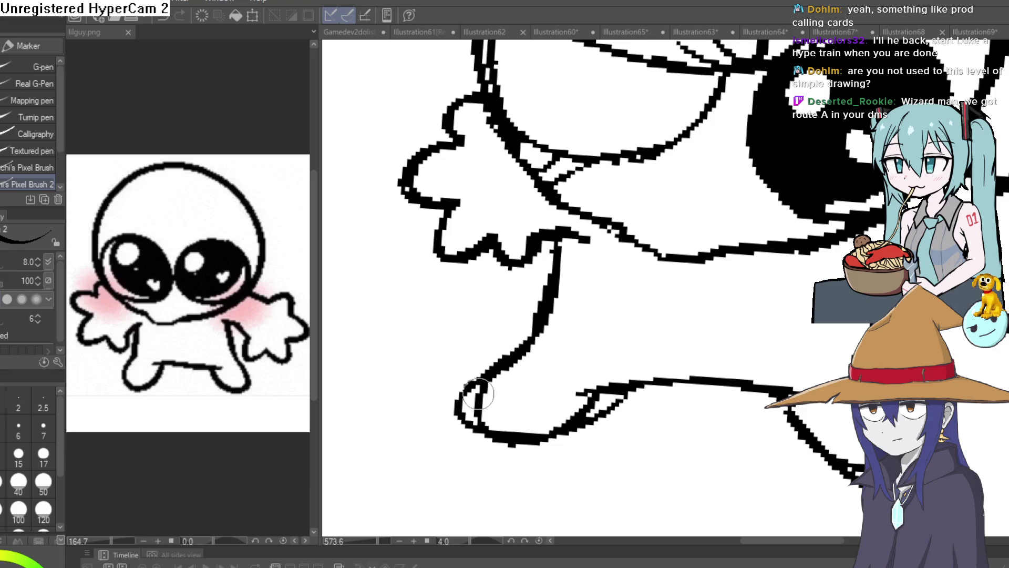
pyautogui.moveTo(538, 451)
pyautogui.mouseDown()
pyautogui.moveTo(600, 398)
pyautogui.moveTo(531, 450)
pyautogui.mouseUp()
pyautogui.press('e')
pyautogui.moveTo(466, 412)
pyautogui.mouseDown()
pyautogui.moveTo(524, 432)
pyautogui.moveTo(630, 387)
pyautogui.mouseUp()
pyautogui.moveTo(880, 402)
pyautogui.mouseDown()
pyautogui.moveTo(710, 304)
pyautogui.moveTo(686, 365)
pyautogui.moveTo(695, 365)
pyautogui.mouseUp()
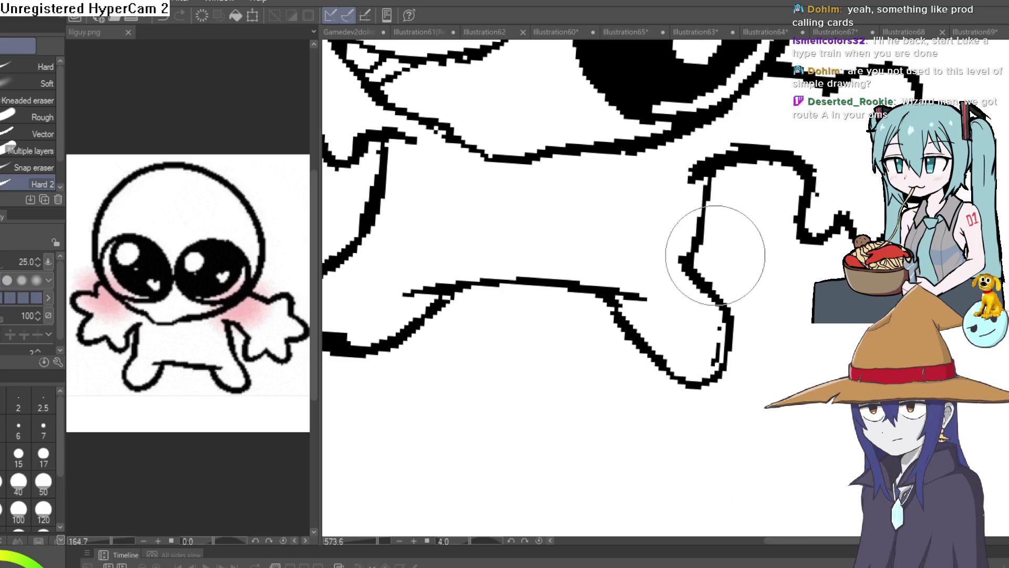
pyautogui.press('p')
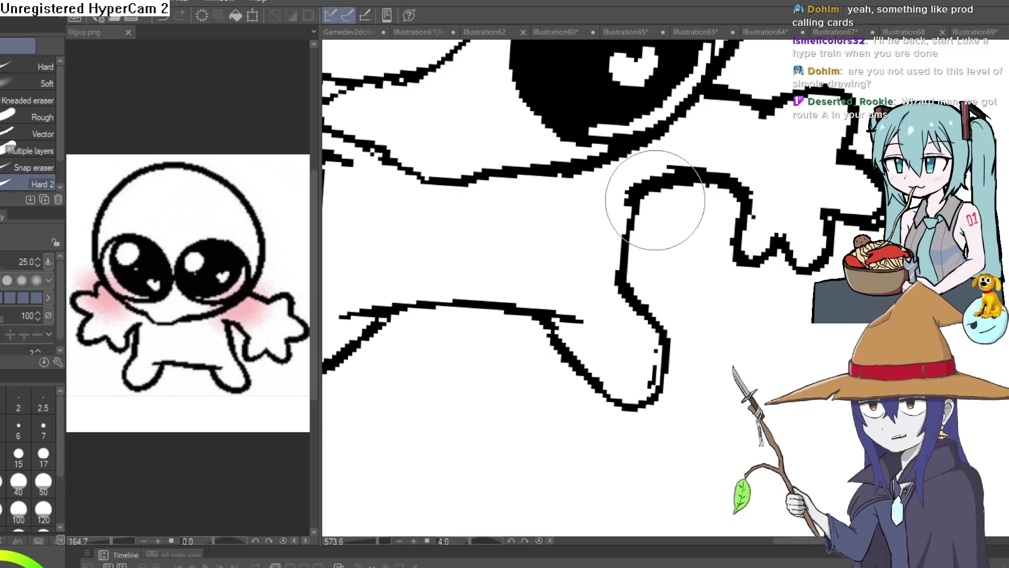
pyautogui.scroll(-5, 748, 277)
pyautogui.press('e')
pyautogui.moveTo(747, 277)
pyautogui.mouseDown()
pyautogui.moveTo(721, 291)
pyautogui.moveTo(750, 221)
pyautogui.moveTo(686, 218)
pyautogui.moveTo(691, 205)
pyautogui.moveTo(671, 243)
pyautogui.moveTo(663, 230)
pyautogui.mouseUp()
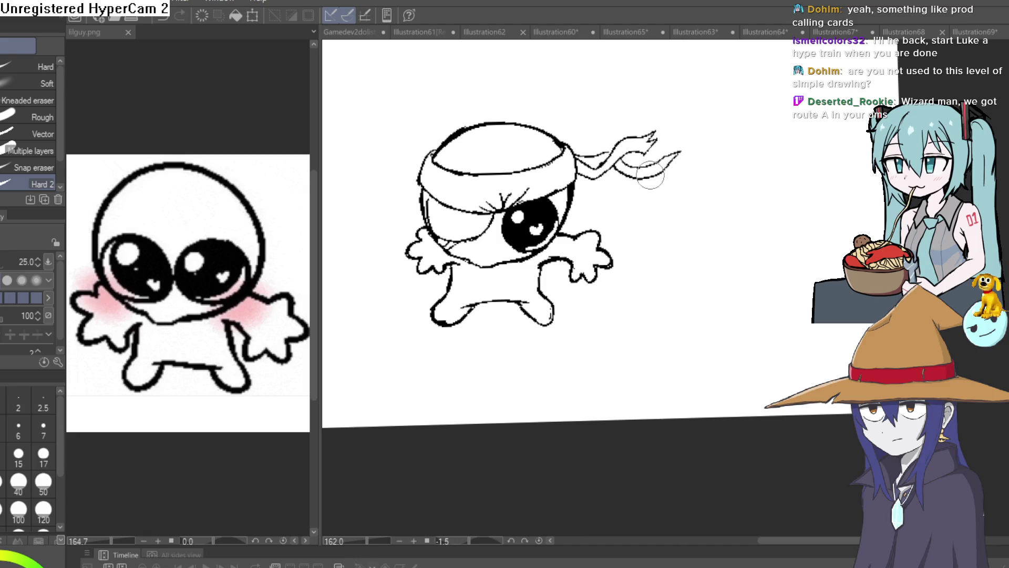
pyautogui.press('p')
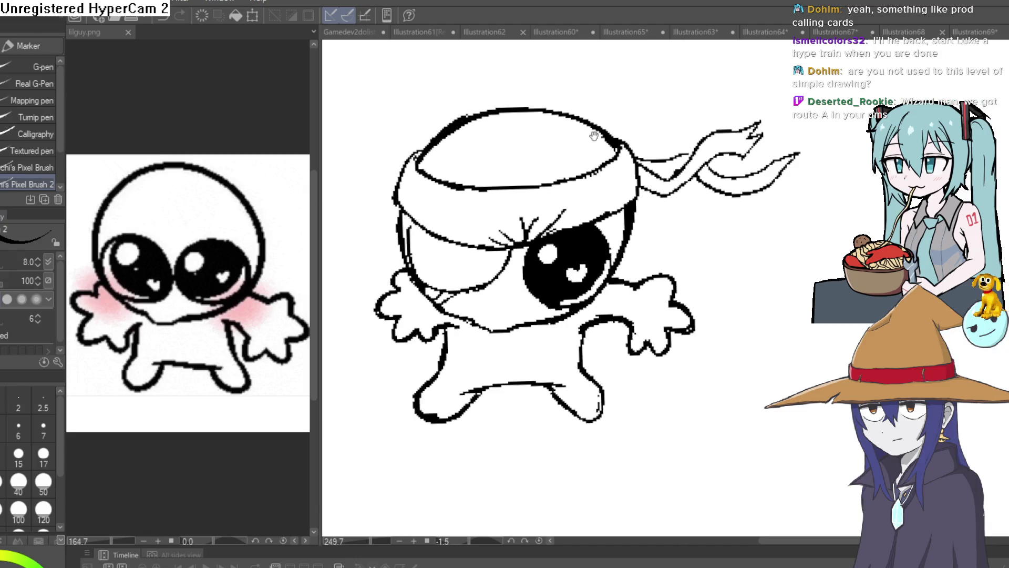
pyautogui.scroll(2, 464, 138)
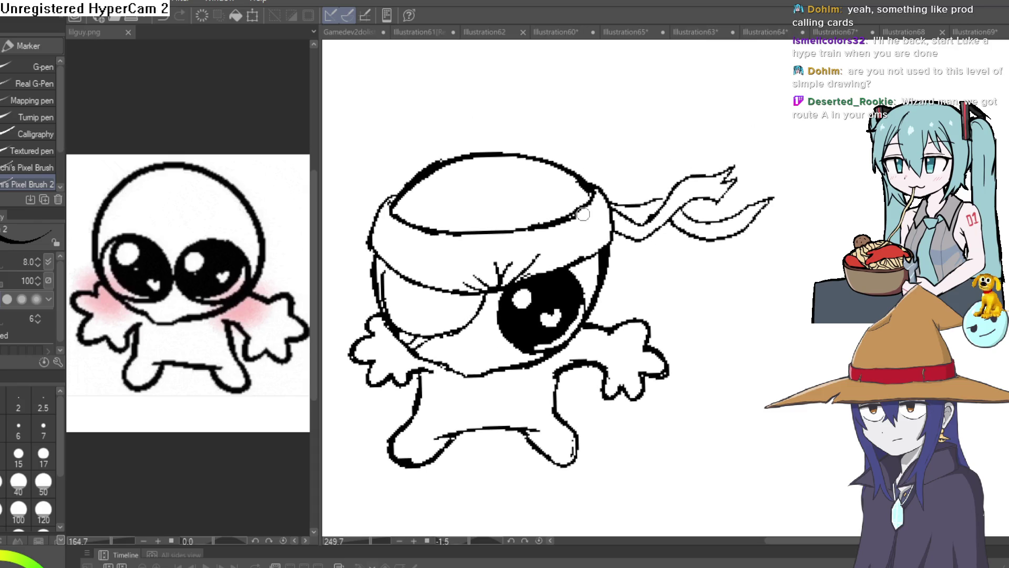
pyautogui.press('e')
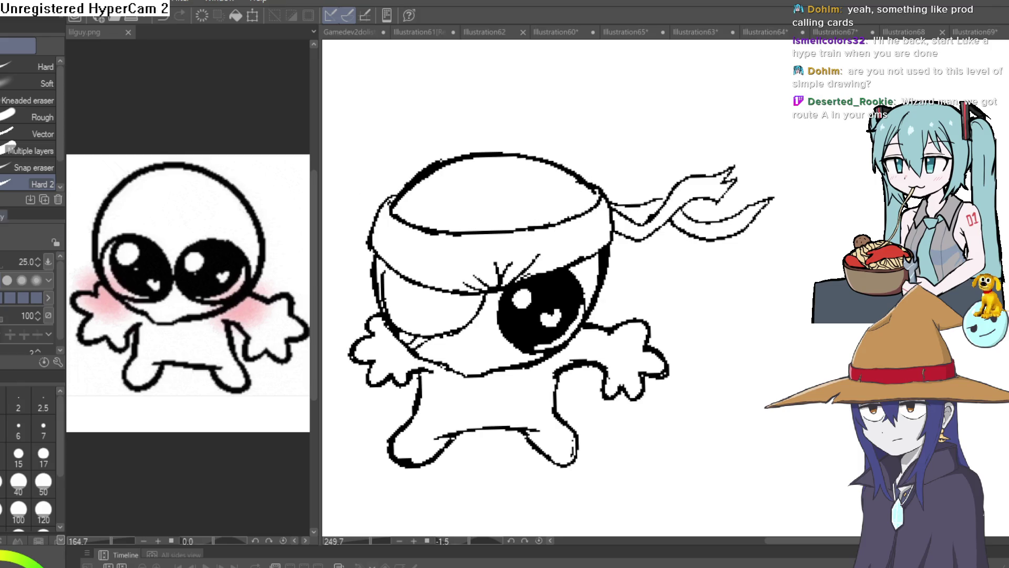
pyautogui.press('p')
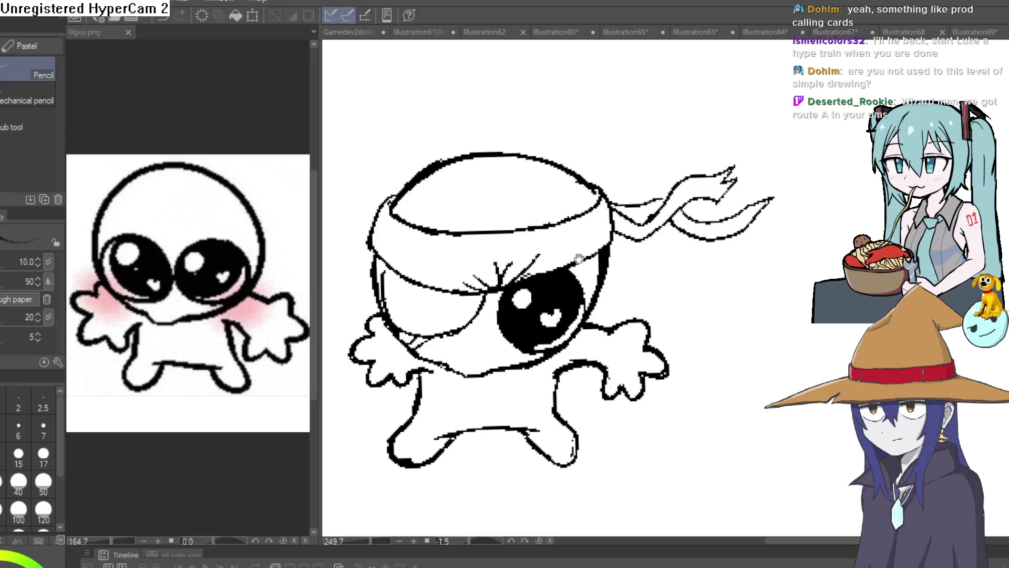
pyautogui.scroll(2, 608, 238)
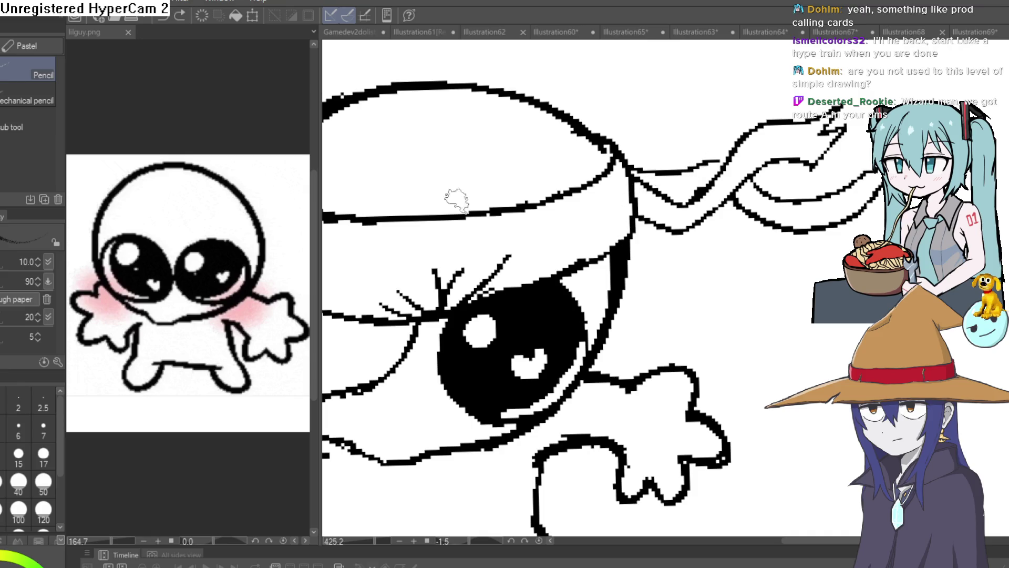
pyautogui.press('p')
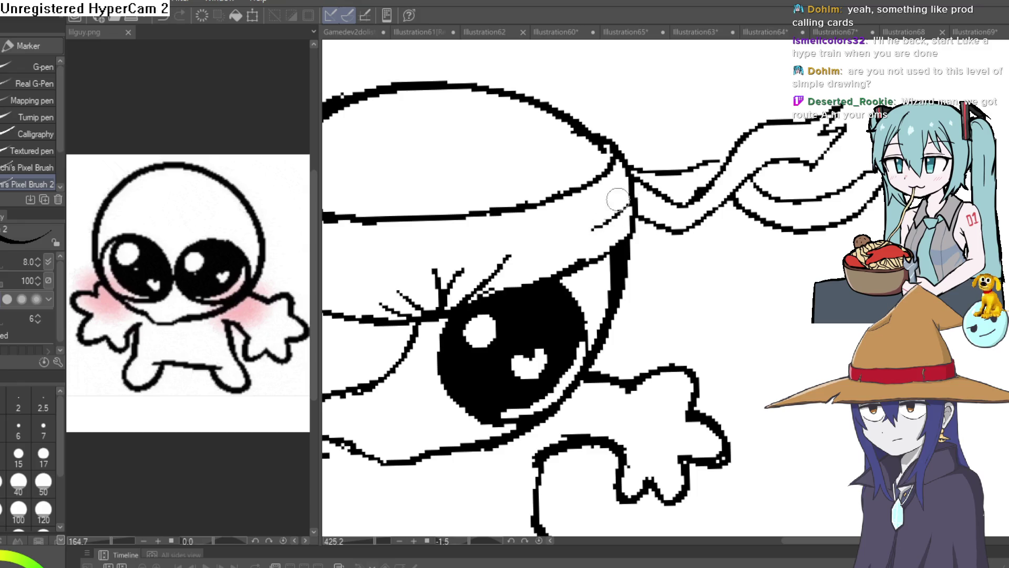
# - Add short hatch strokes near the top of the head
pyautogui.moveTo(507, 256)
pyautogui.mouseDown()
pyautogui.moveTo(605, 252)
pyautogui.moveTo(699, 360)
pyautogui.moveTo(732, 214)
pyautogui.moveTo(683, 199)
pyautogui.mouseUp()
pyautogui.moveTo(571, 111)
pyautogui.mouseDown()
pyautogui.moveTo(555, 162)
pyautogui.moveTo(580, 172)
pyautogui.mouseUp()
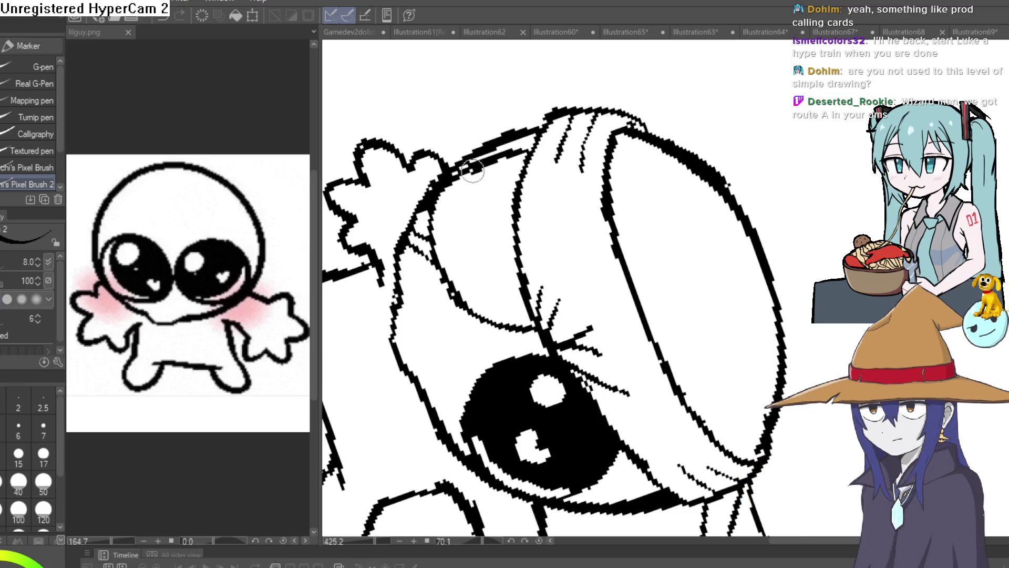
pyautogui.scroll(-3, 561, 318)
# - Redraw the outline below the eye, then zoom out to the whole character
pyautogui.moveTo(561, 318)
pyautogui.mouseDown()
pyautogui.moveTo(723, 263)
pyautogui.moveTo(691, 269)
pyautogui.moveTo(685, 169)
pyautogui.moveTo(689, 196)
pyautogui.mouseUp()
pyautogui.scroll(5, 689, 196)
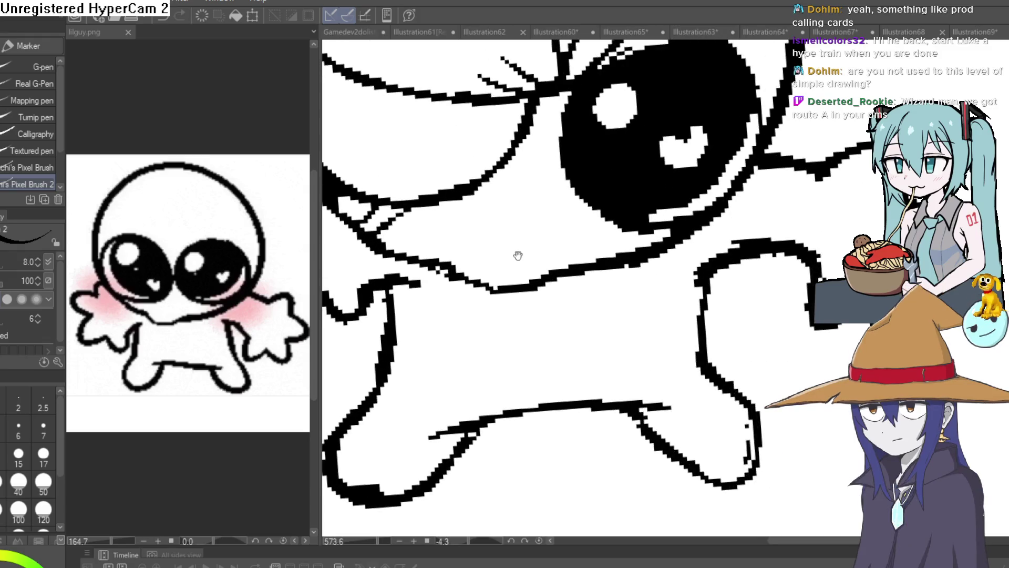
pyautogui.moveTo(486, 290)
pyautogui.mouseDown()
pyautogui.moveTo(531, 287)
pyautogui.moveTo(676, 234)
pyautogui.mouseUp()
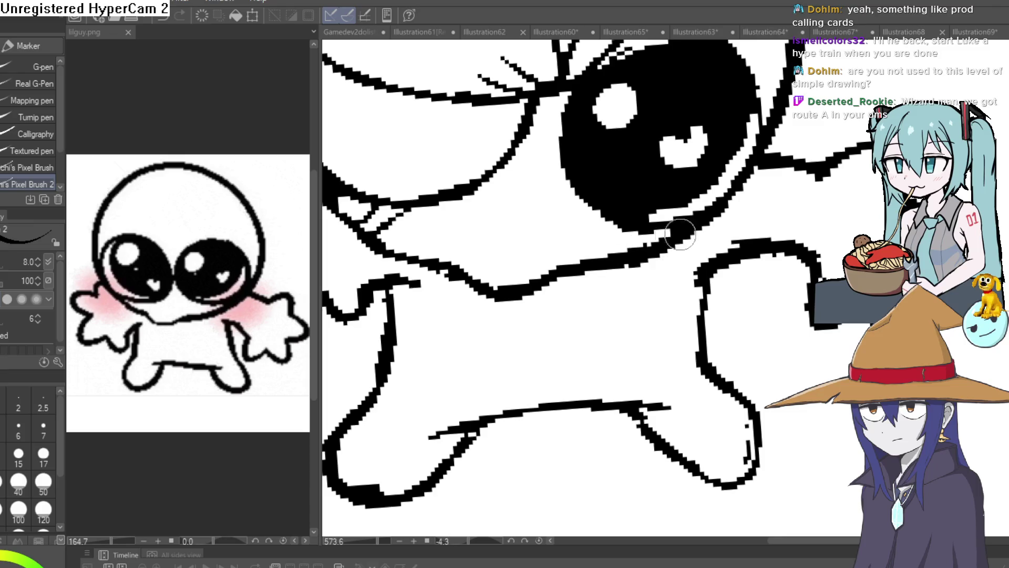
pyautogui.scroll(-3, 611, 273)
pyautogui.scroll(-2, 612, 273)
pyautogui.moveTo(612, 273)
pyautogui.mouseDown()
pyautogui.moveTo(722, 227)
pyautogui.moveTo(700, 198)
pyautogui.mouseUp()
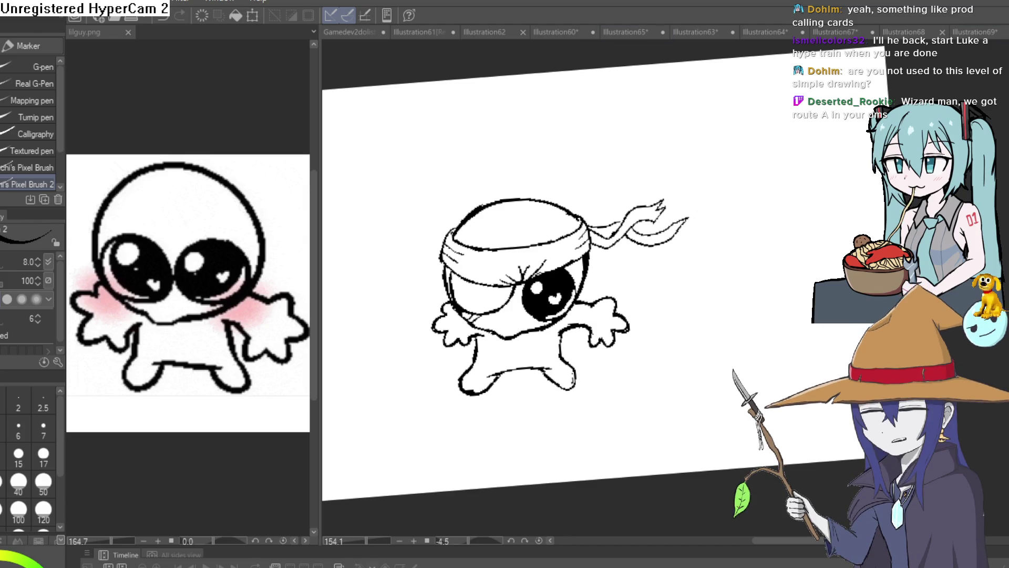
# - Browse the Illustration60 and Illustration65 canvases, ending on Illustration60
pyautogui.click(559, 31)
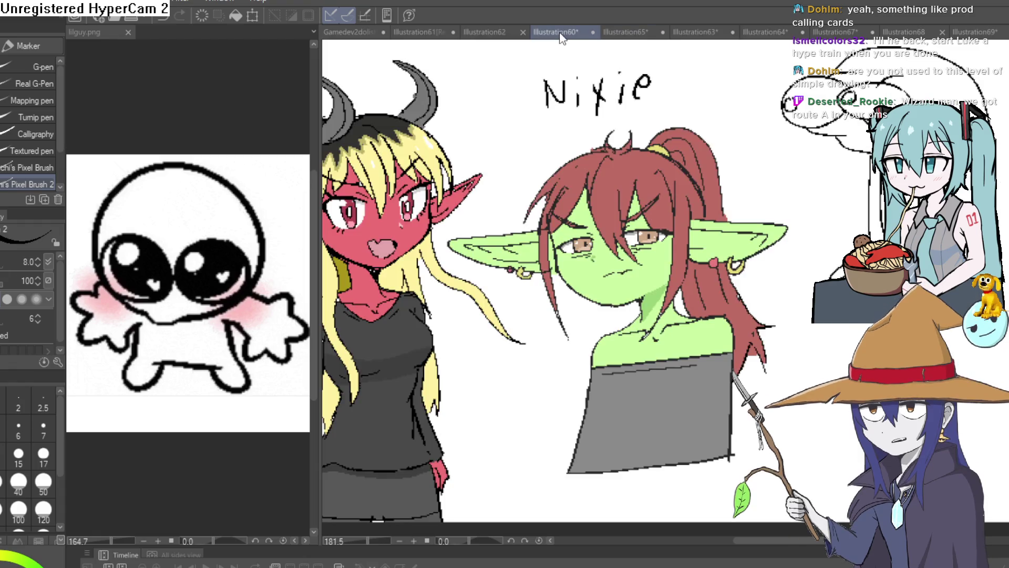
pyautogui.click(617, 34)
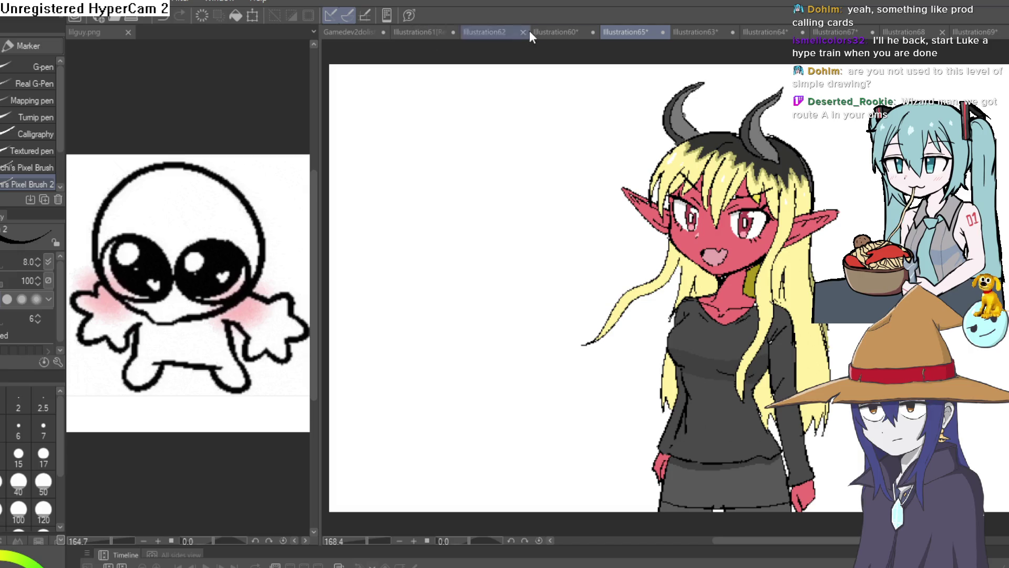
pyautogui.click(555, 33)
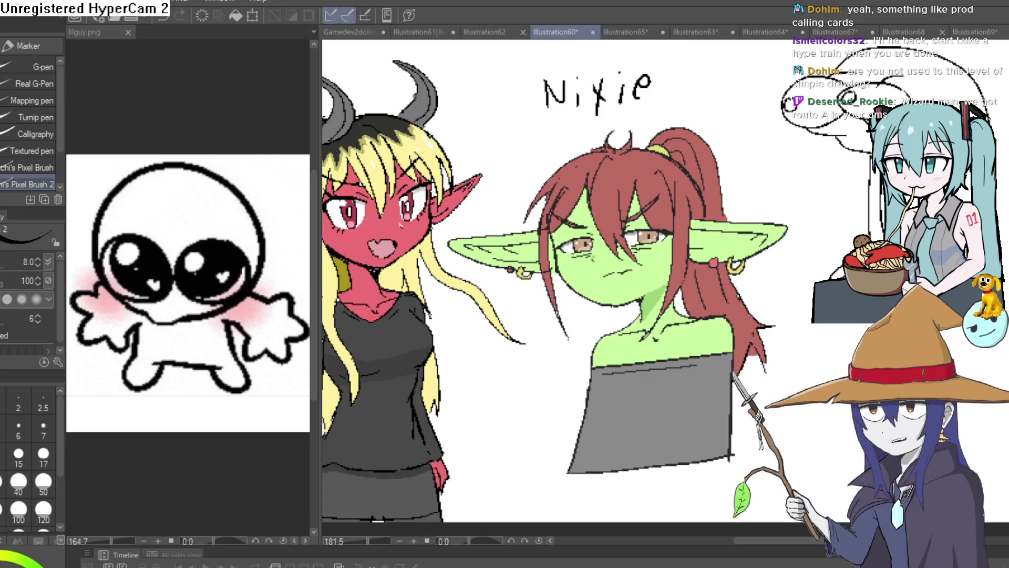
# - In Construct 3, move the demon sprite right and down, then return
pyautogui.hotkey('alt', 'Tab')
pyautogui.moveTo(553, 429)
pyautogui.mouseDown()
pyautogui.moveTo(562, 423)
pyautogui.moveTo(570, 443)
pyautogui.mouseUp()
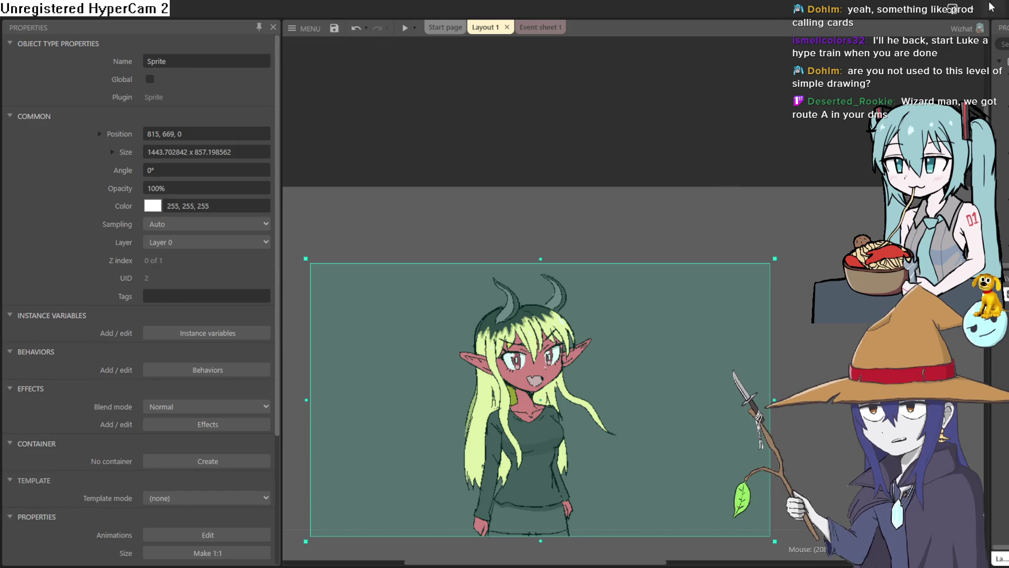
pyautogui.hotkey('alt', 'Tab')
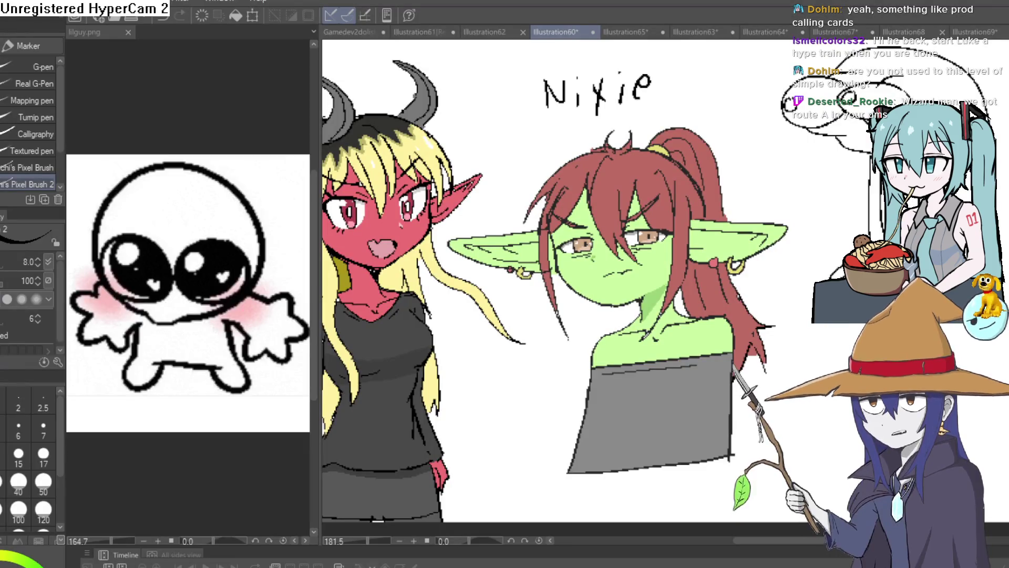
# - Drag the reference panel divider left to widen the canvas, then pan the drawing
pyautogui.moveTo(317, 290); pyautogui.dragTo(100, 291)
pyautogui.moveTo(304, 312)
pyautogui.mouseDown()
pyautogui.moveTo(371, 303)
pyautogui.moveTo(441, 256)
pyautogui.mouseUp()
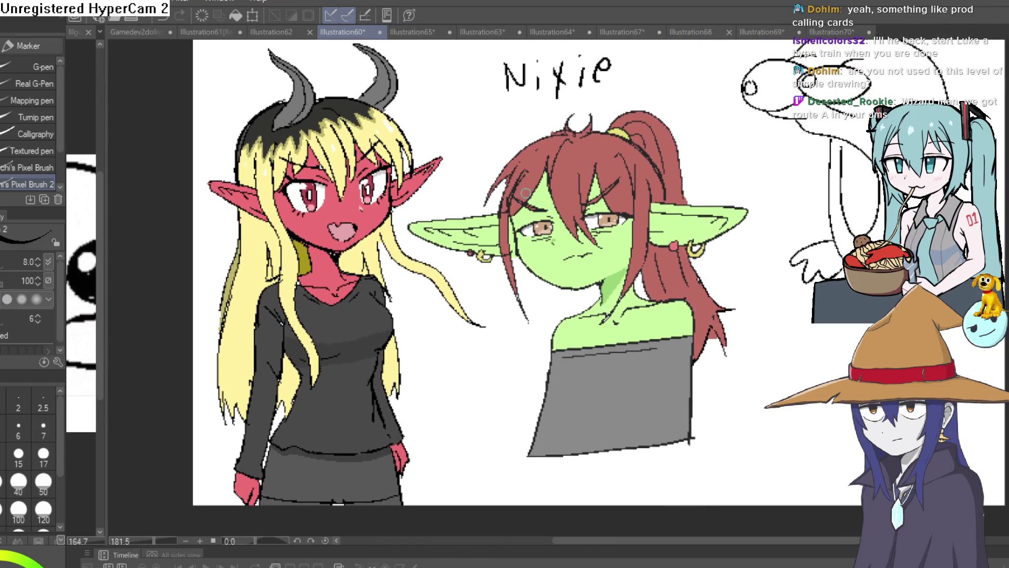